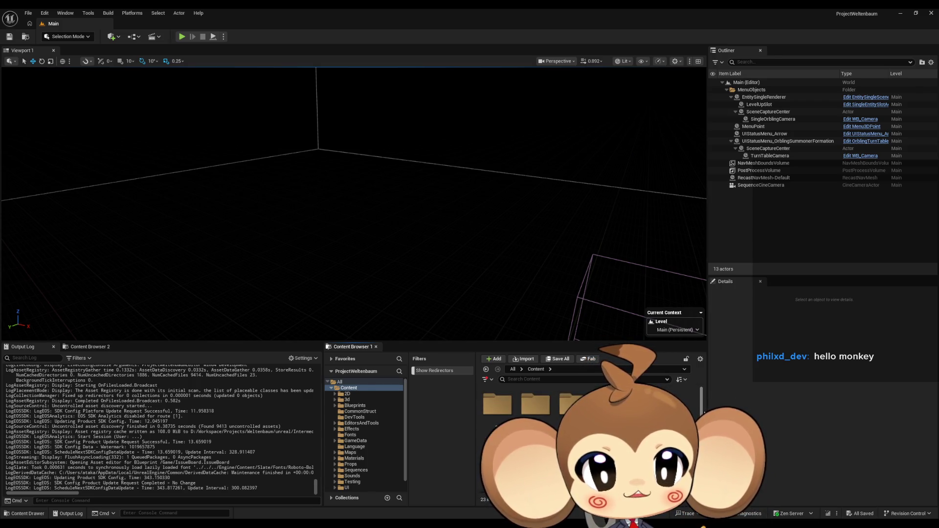
{"action": "scroll", "coordinate": [704, 413], "scroll_direction": "down", "scroll_amount": 2}
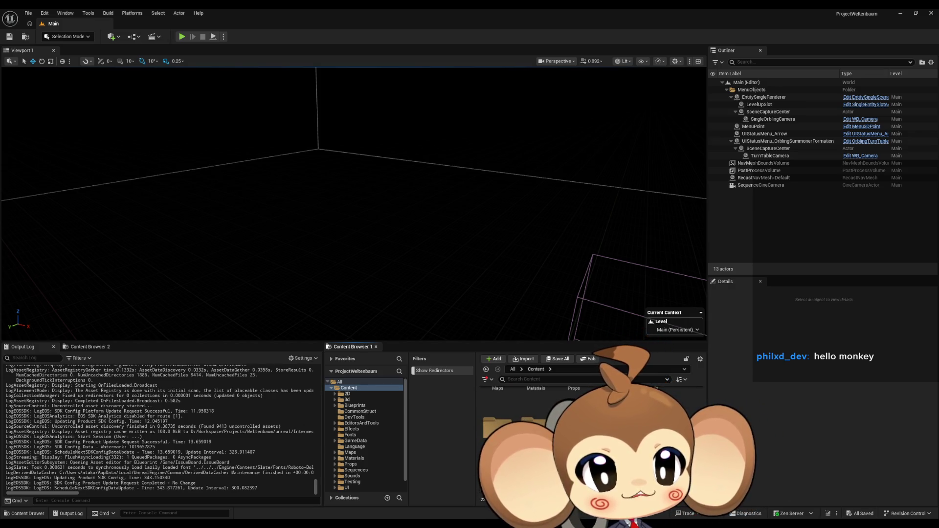
{"action": "scroll", "coordinate": [586, 433], "scroll_direction": "down", "scroll_amount": 1}
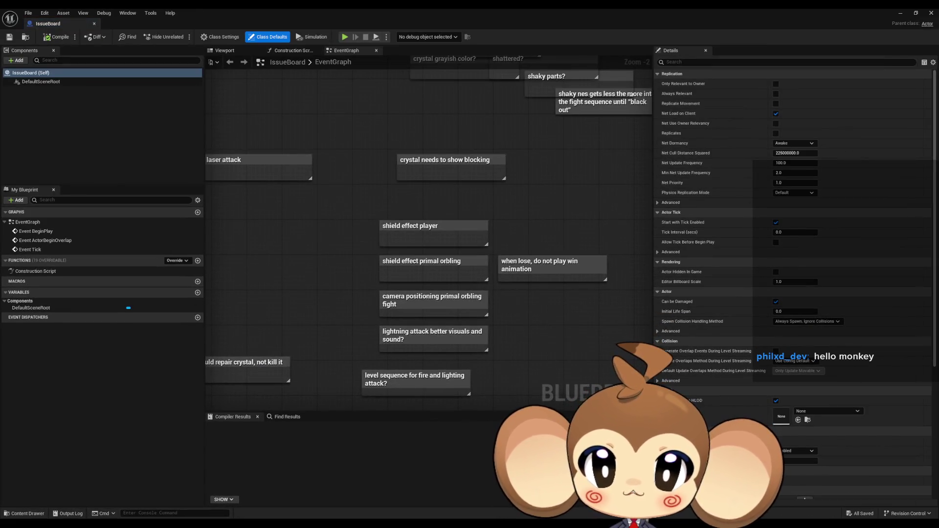
{"action": "scroll", "coordinate": [384, 256], "scroll_direction": "down", "scroll_amount": 1}
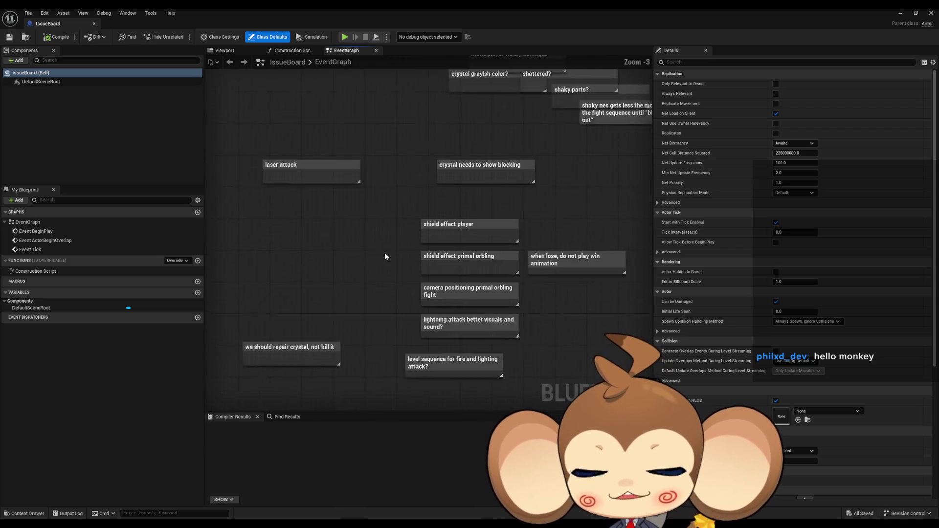
{"action": "scroll", "coordinate": [384, 256], "scroll_direction": "up", "scroll_amount": 1}
- Marquee-select a group of comment notes, then drag the laser attack note to a new spot
{"action": "mouse_move", "coordinate": [369, 210]}
{"action": "left_mouse_down"}
{"action": "mouse_move", "coordinate": [403, 335]}
{"action": "mouse_move", "coordinate": [431, 300]}
{"action": "left_mouse_up"}
{"action": "left_click", "coordinate": [363, 292]}
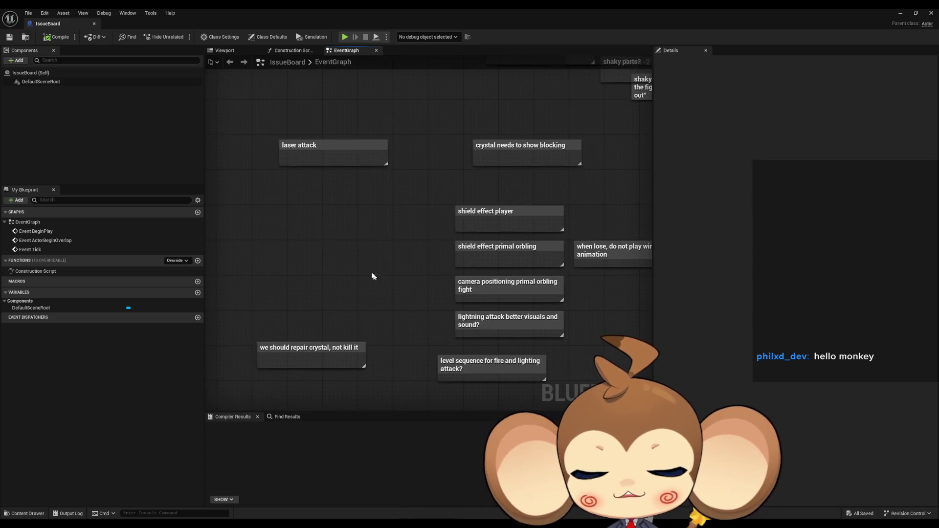
{"action": "left_click_drag", "start_coordinate": [372, 276], "coordinate": [399, 278]}
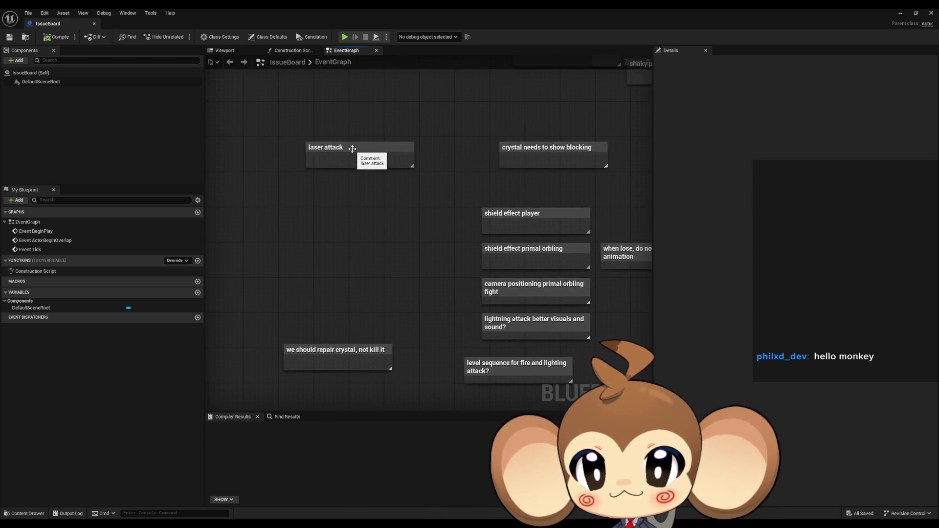
{"action": "mouse_move", "coordinate": [352, 148]}
{"action": "left_mouse_down"}
{"action": "mouse_move", "coordinate": [349, 213]}
{"action": "mouse_move", "coordinate": [340, 175]}
{"action": "left_mouse_up"}
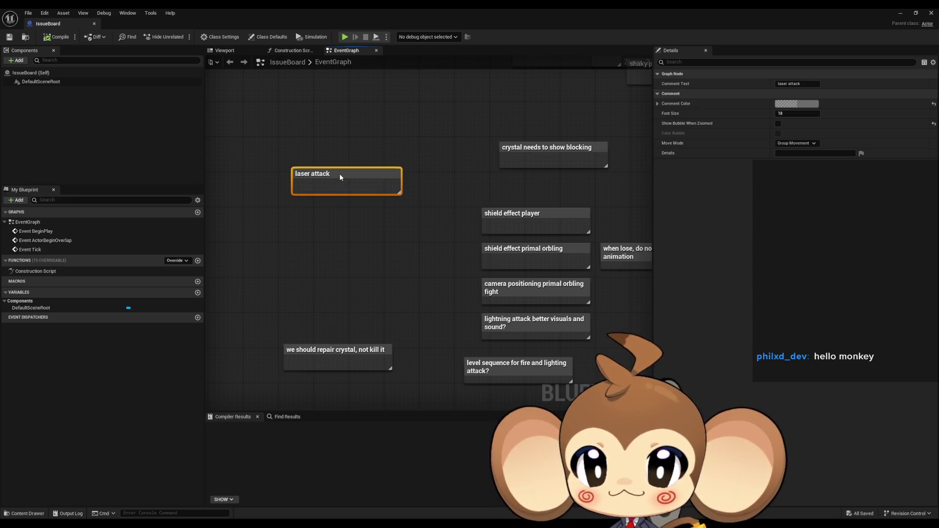
{"action": "left_click_drag", "start_coordinate": [271, 136], "coordinate": [368, 209]}
- Select the crystal repair note, then the laser attack and repair notes together, and clear the selection
{"action": "left_click", "coordinate": [319, 358]}
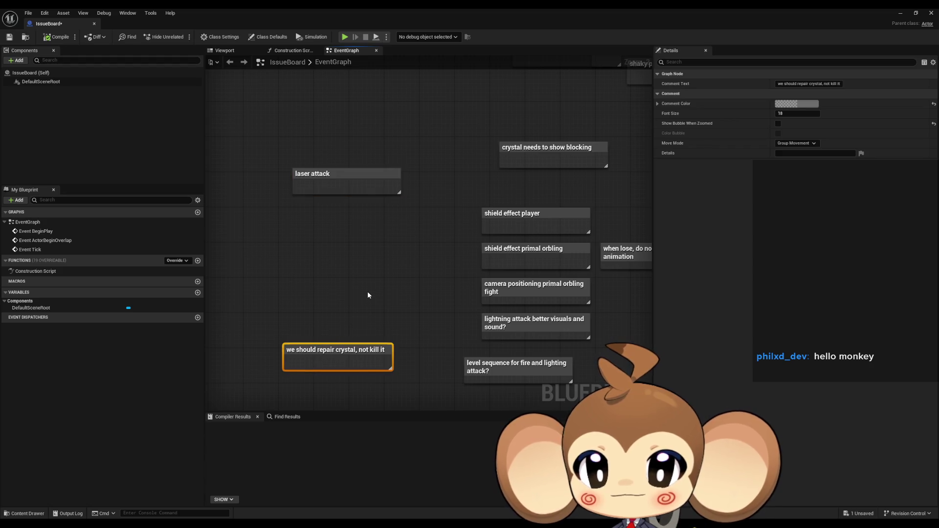
{"action": "left_click_drag", "start_coordinate": [370, 341], "coordinate": [383, 246]}
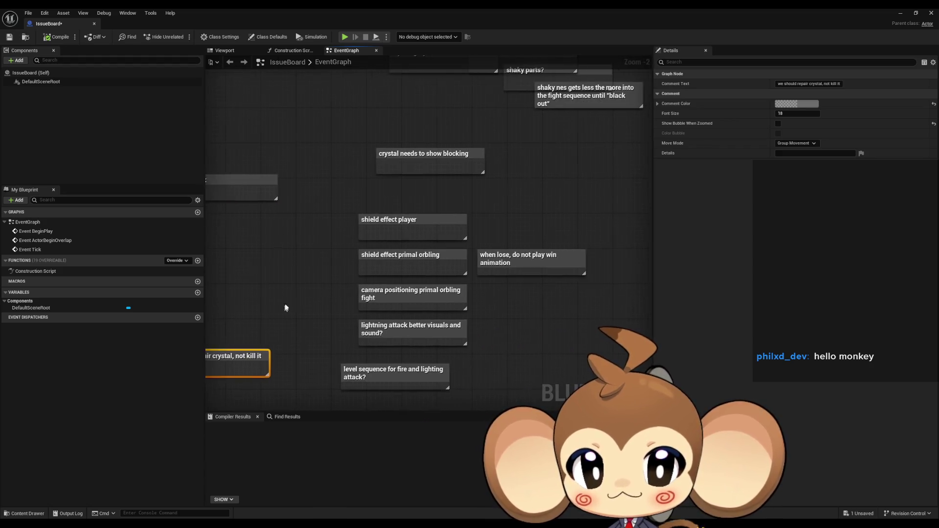
{"action": "mouse_move", "coordinate": [252, 178]}
{"action": "left_mouse_down"}
{"action": "mouse_move", "coordinate": [295, 230]}
{"action": "mouse_move", "coordinate": [371, 357]}
{"action": "left_mouse_up"}
{"action": "left_click", "coordinate": [375, 256]}
{"action": "mouse_move", "coordinate": [376, 256]}
{"action": "left_mouse_down"}
{"action": "mouse_move", "coordinate": [367, 284]}
{"action": "mouse_move", "coordinate": [341, 286]}
{"action": "left_mouse_up"}
- Select the 'crystal needs to show blocking' note, marquee the whole comment group, then deselect
{"action": "left_click", "coordinate": [514, 199]}
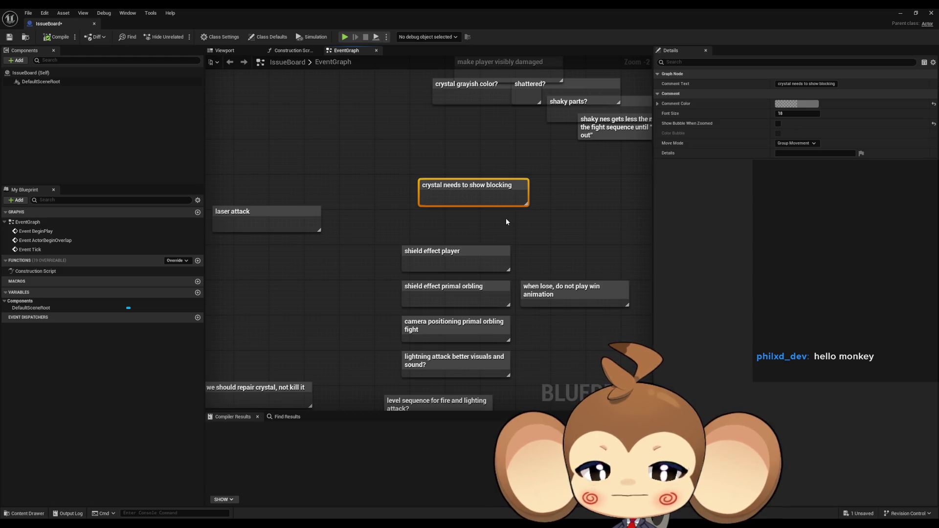
{"action": "mouse_move", "coordinate": [363, 153]}
{"action": "left_mouse_down"}
{"action": "mouse_move", "coordinate": [566, 409]}
{"action": "mouse_move", "coordinate": [566, 335]}
{"action": "left_mouse_up"}
{"action": "left_click", "coordinate": [555, 314]}
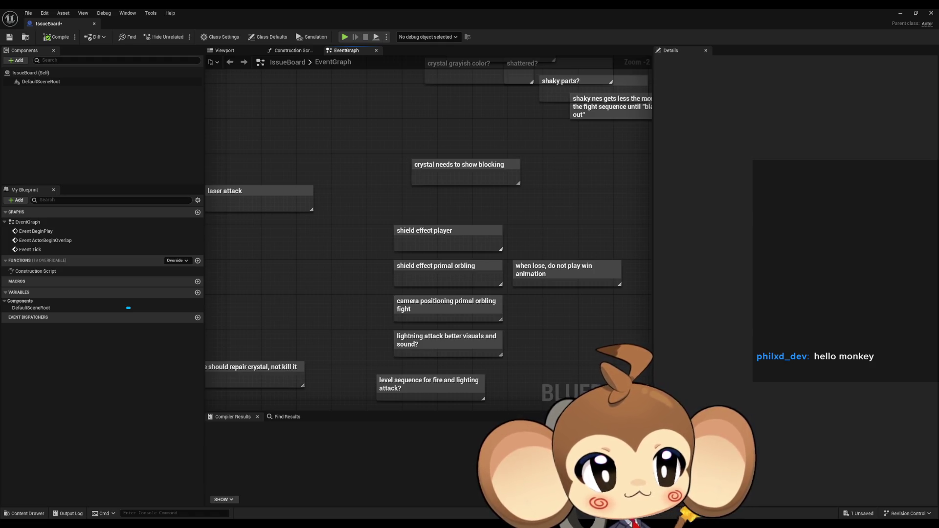
{"action": "left_click_drag", "start_coordinate": [923, 99], "coordinate": [381, 95]}
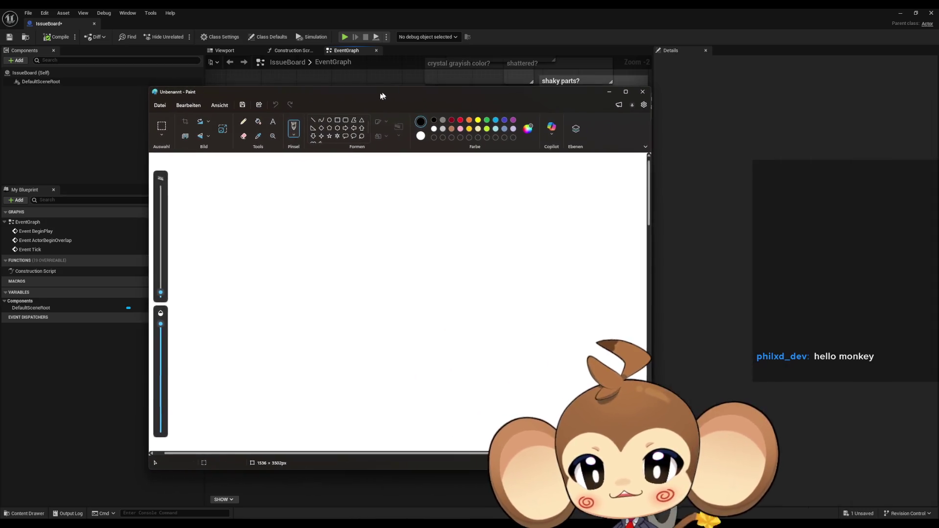
- Fill the whole canvas black with the Fill tool and return to the Pencil
{"action": "left_click", "coordinate": [257, 122]}
{"action": "left_click", "coordinate": [252, 224]}
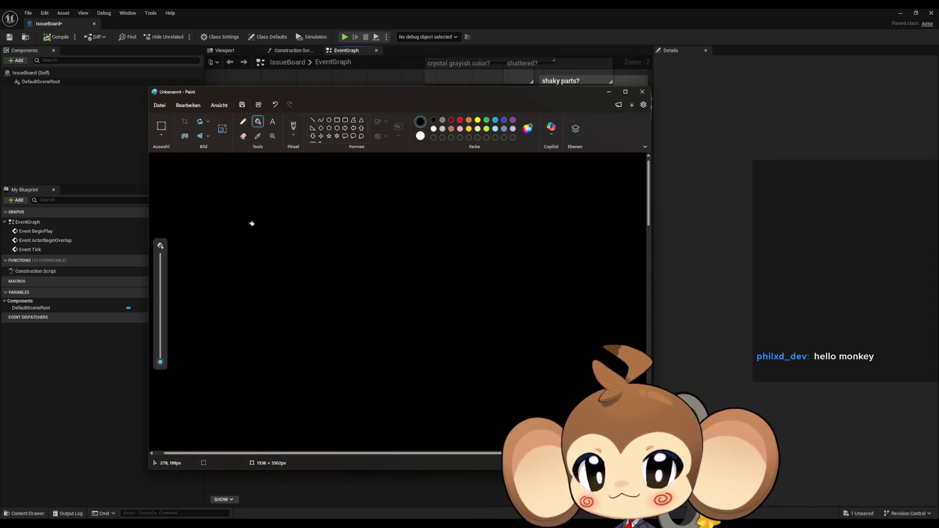
{"action": "left_click", "coordinate": [242, 123]}
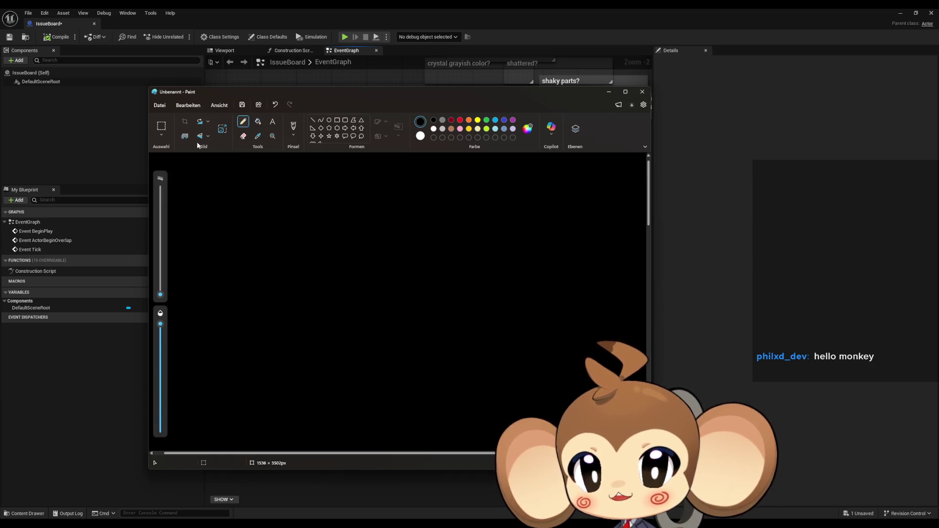
- Draw a white ellipse, reshape it into a tall egg, and pencil a small mark left of it
{"action": "left_click", "coordinate": [328, 120]}
{"action": "mouse_move", "coordinate": [280, 190]}
{"action": "left_mouse_down"}
{"action": "mouse_move", "coordinate": [329, 298]}
{"action": "mouse_move", "coordinate": [411, 299]}
{"action": "mouse_move", "coordinate": [334, 291]}
{"action": "left_mouse_up"}
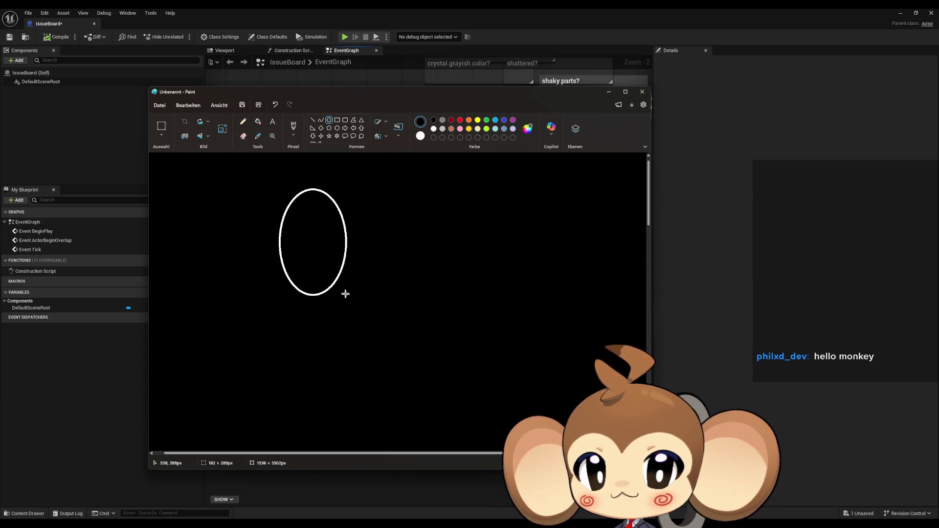
{"action": "left_click_drag", "start_coordinate": [334, 291], "coordinate": [340, 282]}
{"action": "left_click", "coordinate": [244, 122]}
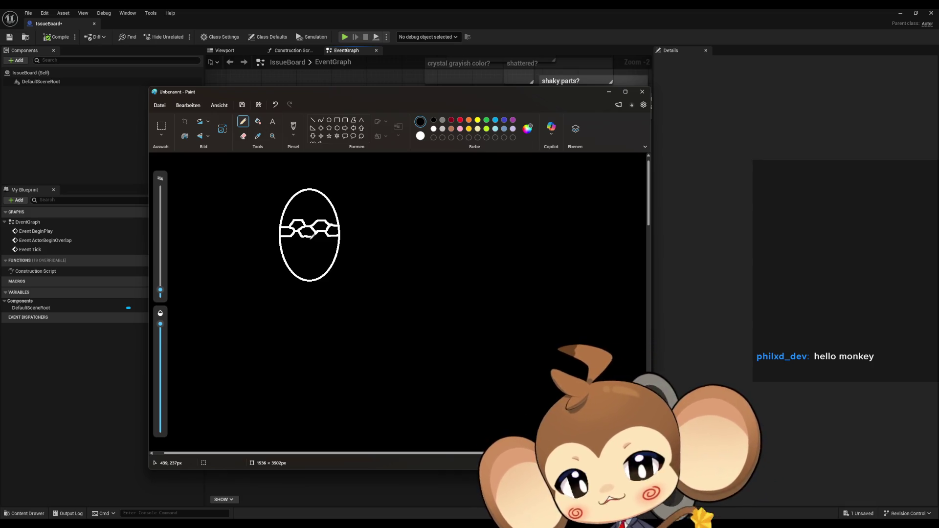
{"action": "left_click", "coordinate": [186, 328]}
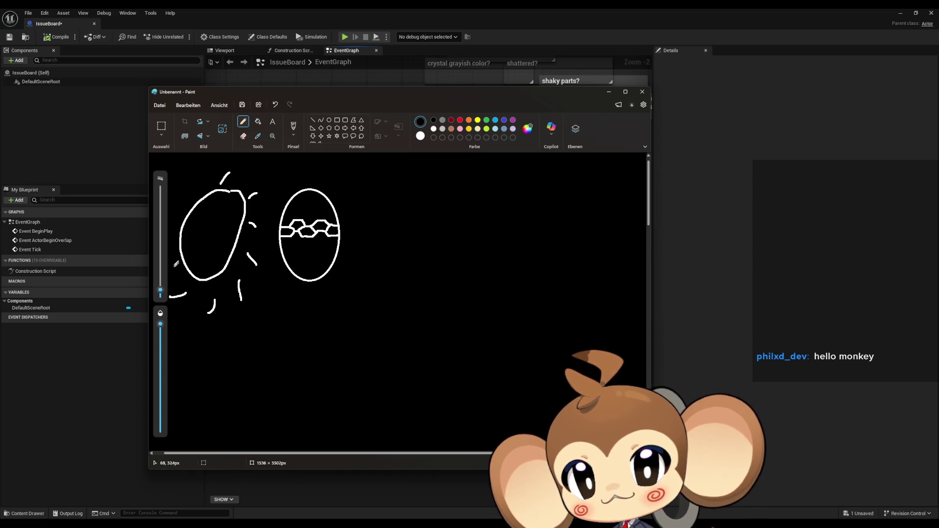
- Turn the dash beside the egg into a plus sign with the Pencil
{"action": "left_click_drag", "start_coordinate": [276, 223], "coordinate": [273, 249]}
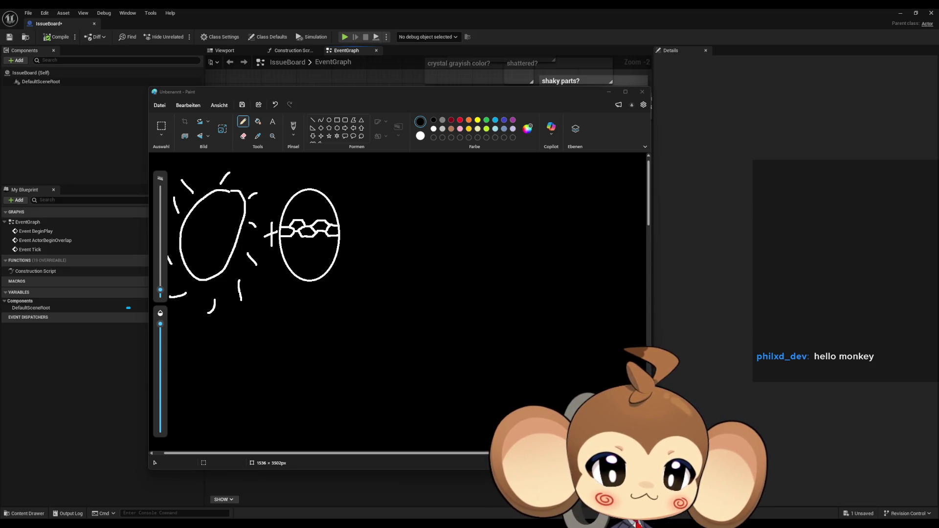
- Switch with Alt+Tab to the Firefox window showing the Shield Impact VFX tutorial
{"action": "key", "text": "alt+Tab"}
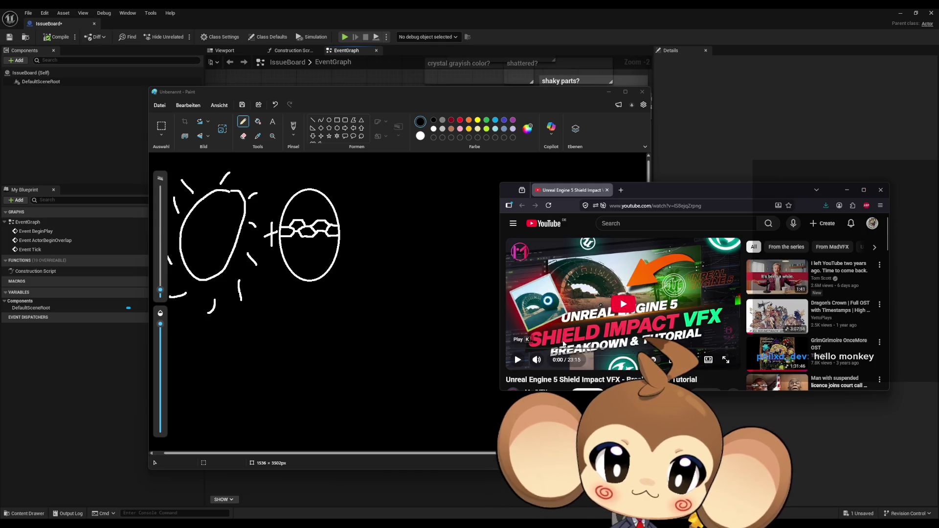
- Play the tutorial, scrub around the first two minutes, and skip forward with the arrow keys
{"action": "left_click", "coordinate": [587, 349]}
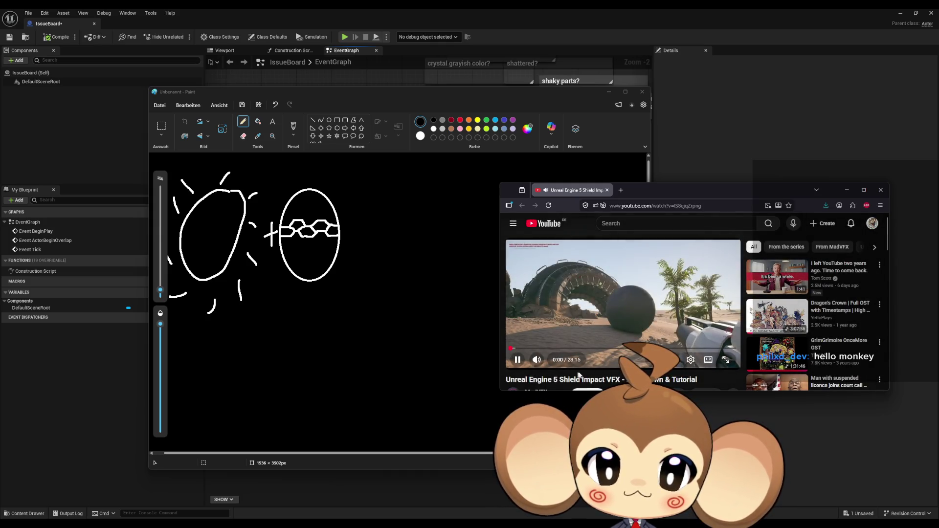
{"action": "left_click_drag", "start_coordinate": [587, 348], "coordinate": [525, 350]}
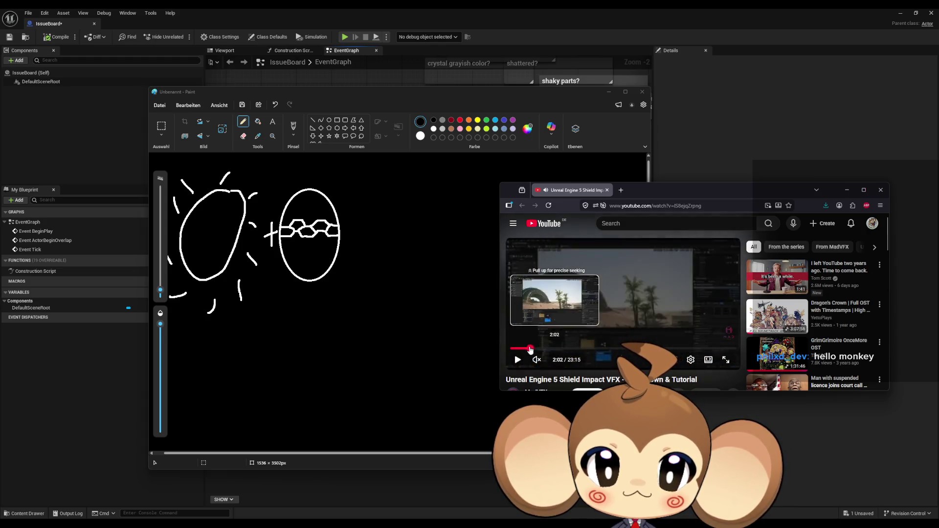
{"action": "left_click_drag", "start_coordinate": [524, 349], "coordinate": [519, 351]}
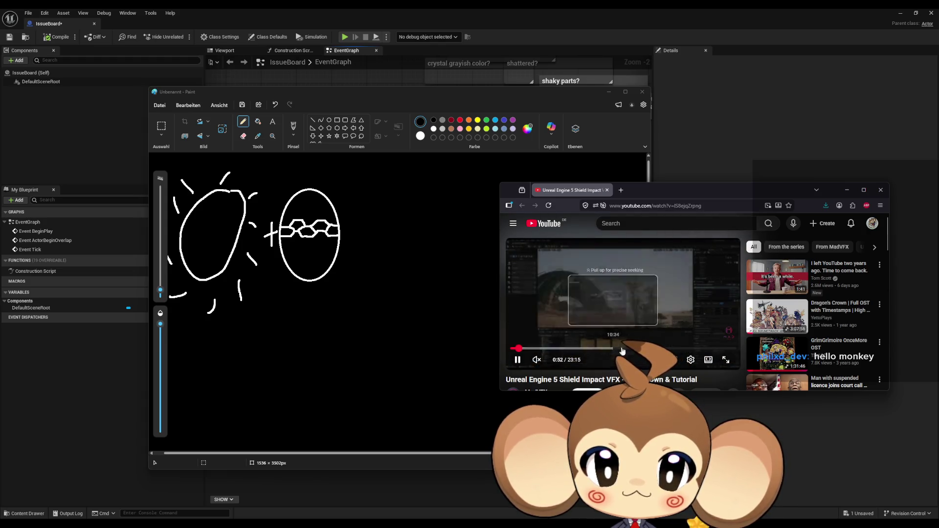
{"action": "key", "text": "space"}
{"action": "key", "text": "Left"}
{"action": "key", "text": "Left"}
{"action": "key", "text": "Left"}
{"action": "key", "text": "Left"}
{"action": "key", "text": "Left"}
{"action": "key", "text": "Left"}
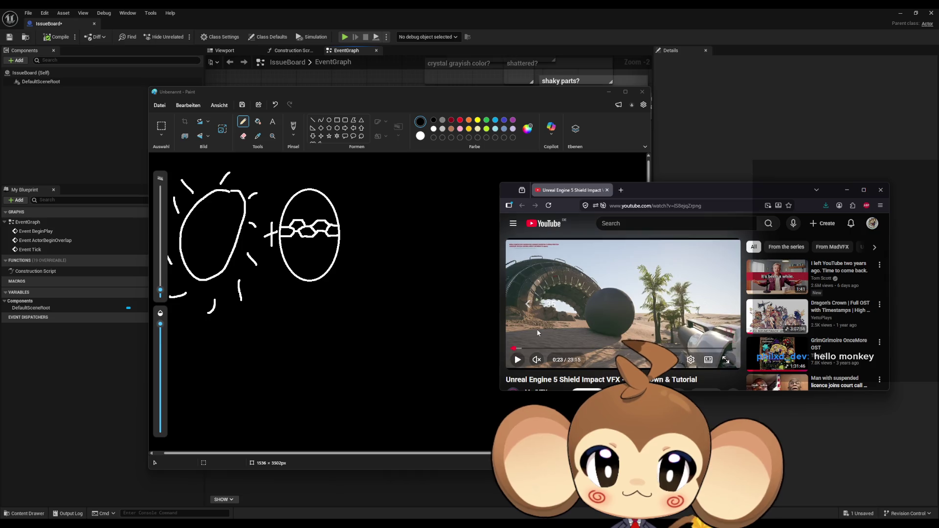
{"action": "key", "text": "Right"}
{"action": "key", "text": "Right"}
{"action": "key", "text": "Right"}
{"action": "key", "text": "Right"}
{"action": "key", "text": "Right"}
{"action": "key", "text": "Right"}
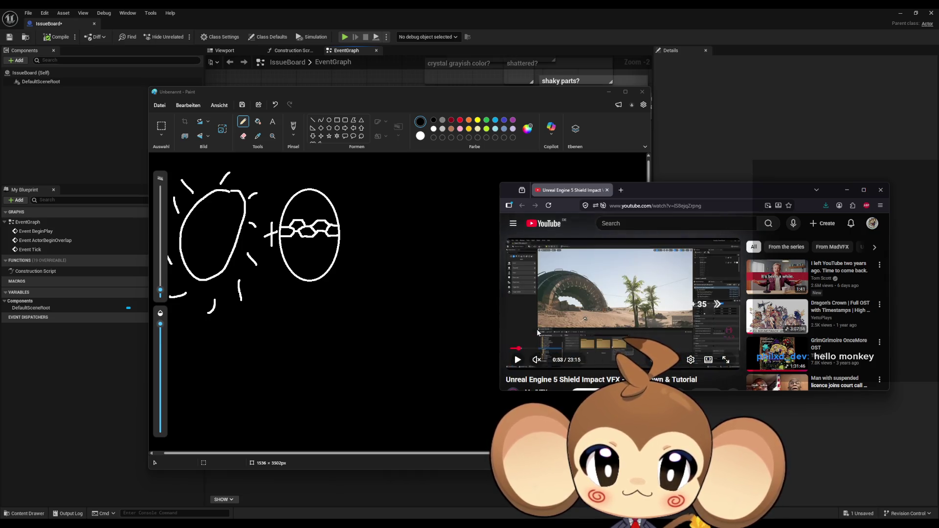
{"action": "key", "text": "Right"}
{"action": "key", "text": "Right"}
{"action": "key", "text": "Right"}
{"action": "key", "text": "Right"}
{"action": "key", "text": "Right"}
{"action": "key", "text": "Right"}
{"action": "key", "text": "Right"}
{"action": "key", "text": "Right"}
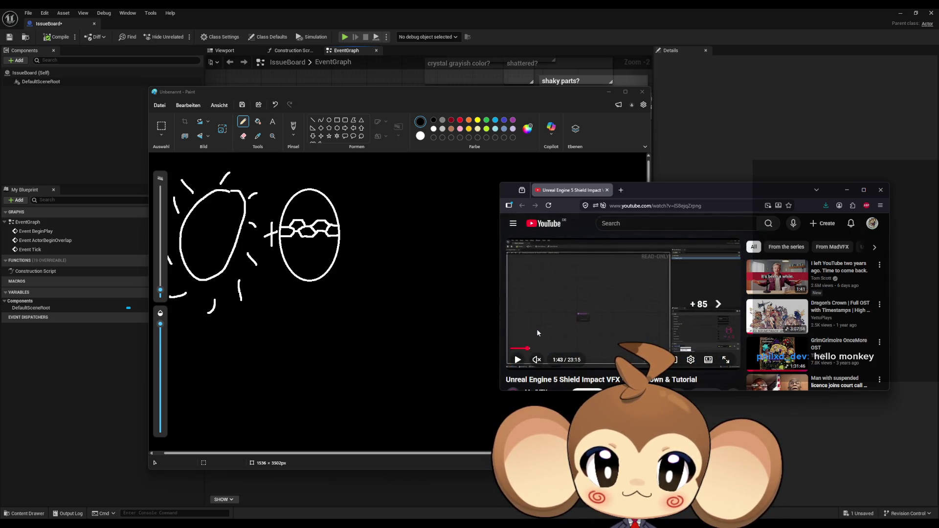
{"action": "key", "text": "Right"}
{"action": "key", "text": "Right"}
{"action": "key", "text": "Right"}
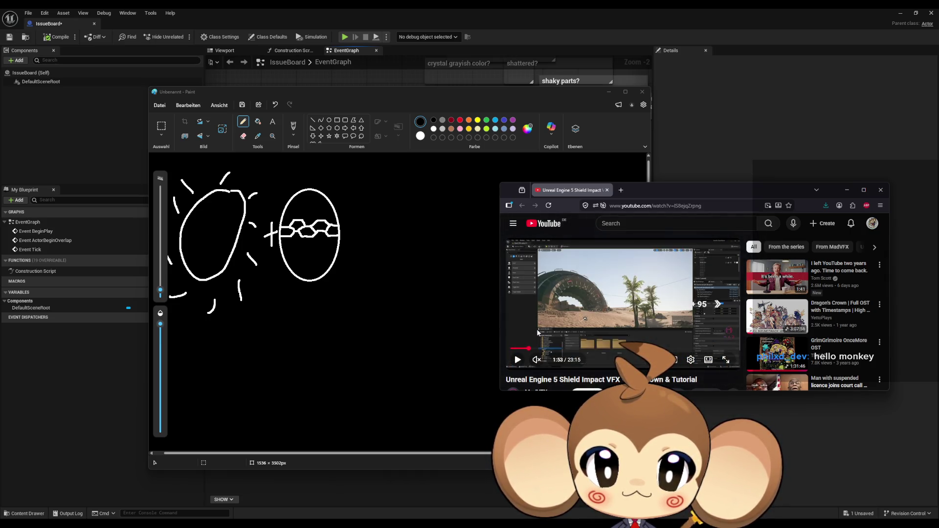
{"action": "key", "text": "Right"}
{"action": "key", "text": "Right"}
{"action": "key", "text": "Right"}
{"action": "key", "text": "Right"}
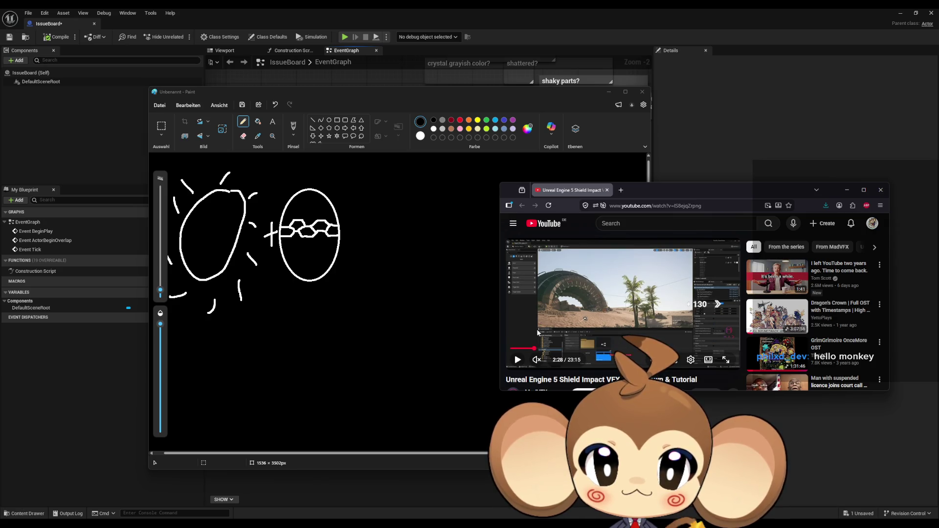
{"action": "key", "text": "Right"}
{"action": "key", "text": "Right"}
{"action": "key", "text": "Right"}
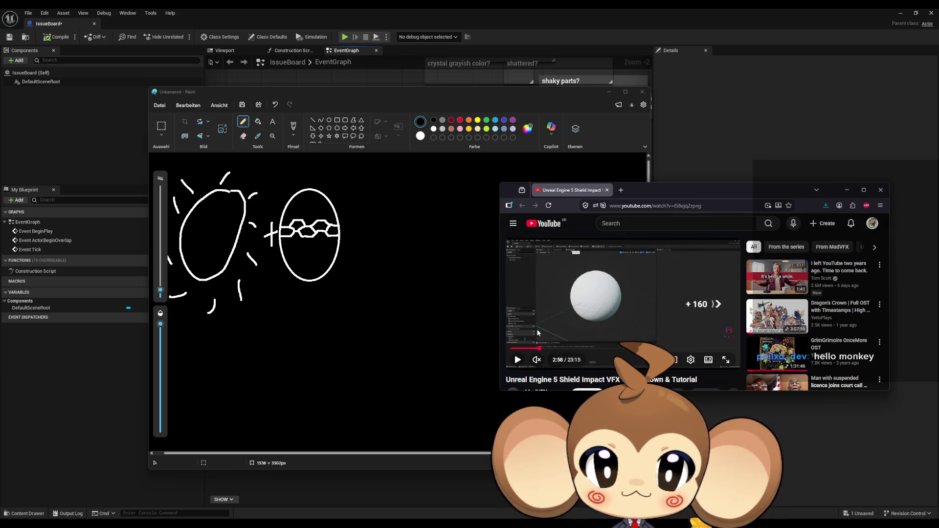
{"action": "key", "text": "Right"}
{"action": "key", "text": "Right"}
{"action": "key", "text": "Right"}
{"action": "key", "text": "Right"}
{"action": "key", "text": "Right"}
{"action": "key", "text": "Right"}
{"action": "key", "text": "Right"}
{"action": "key", "text": "Right"}
{"action": "key", "text": "Right"}
{"action": "key", "text": "Right"}
{"action": "key", "text": "Right"}
{"action": "key", "text": "Right"}
{"action": "key", "text": "Right"}
{"action": "key", "text": "Right"}
{"action": "key", "text": "Right"}
{"action": "key", "text": "Right"}
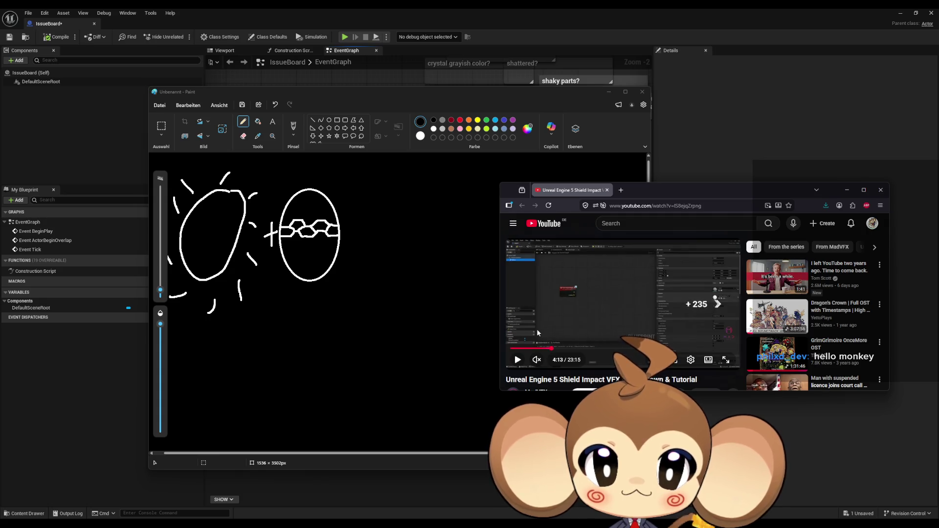
{"action": "key", "text": "Right"}
{"action": "key", "text": "Right"}
{"action": "key", "text": "Right"}
{"action": "key", "text": "Right"}
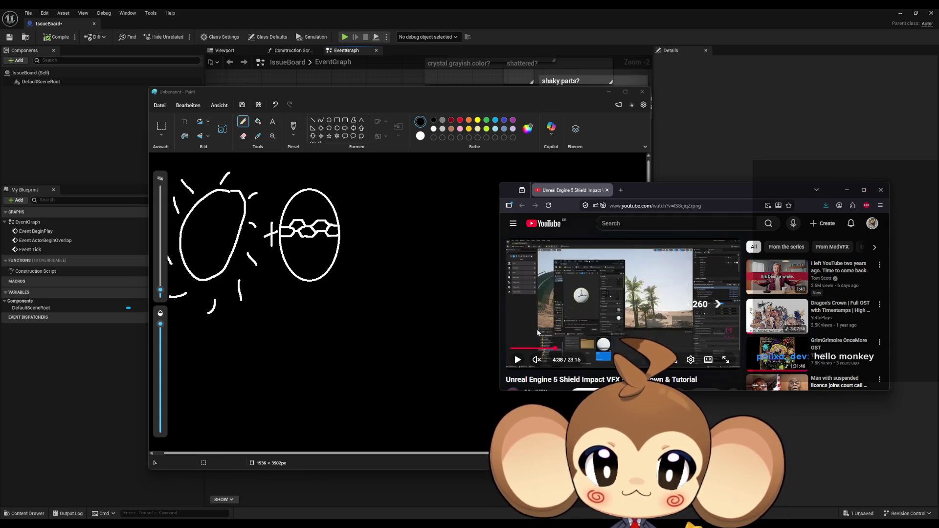
{"action": "key", "text": "Right"}
{"action": "key", "text": "Right"}
{"action": "key", "text": "Right"}
{"action": "key", "text": "Right"}
{"action": "key", "text": "Right"}
{"action": "key", "text": "Right"}
{"action": "key", "text": "Right"}
{"action": "key", "text": "Right"}
{"action": "key", "text": "Right"}
{"action": "key", "text": "Right"}
{"action": "key", "text": "Right"}
{"action": "key", "text": "Right"}
{"action": "key", "text": "Right"}
{"action": "key", "text": "Right"}
{"action": "key", "text": "Right"}
{"action": "key", "text": "Right"}
{"action": "key", "text": "Right"}
- Drag the seek bar ahead and settle playback at 9:28
{"action": "left_click", "coordinate": [567, 352]}
{"action": "left_click_drag", "start_coordinate": [567, 352], "coordinate": [606, 353]}
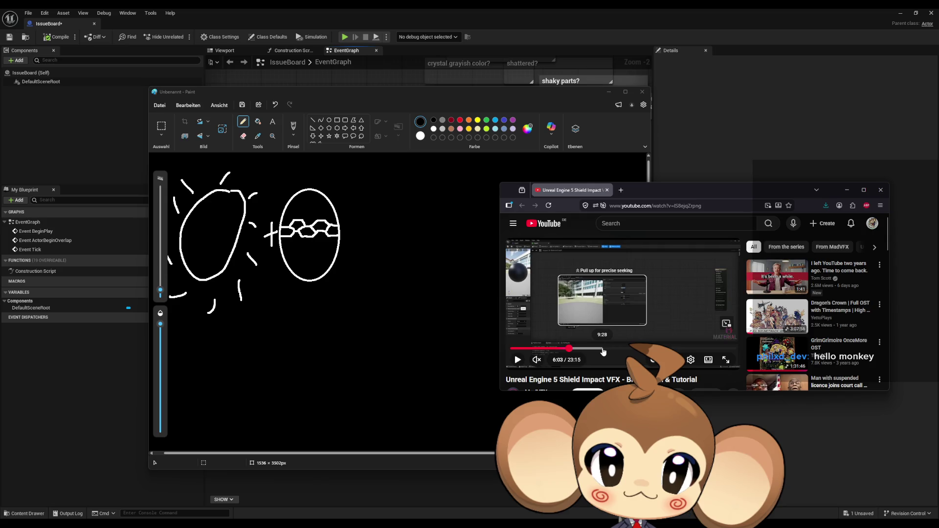
{"action": "left_click_drag", "start_coordinate": [606, 353], "coordinate": [602, 351]}
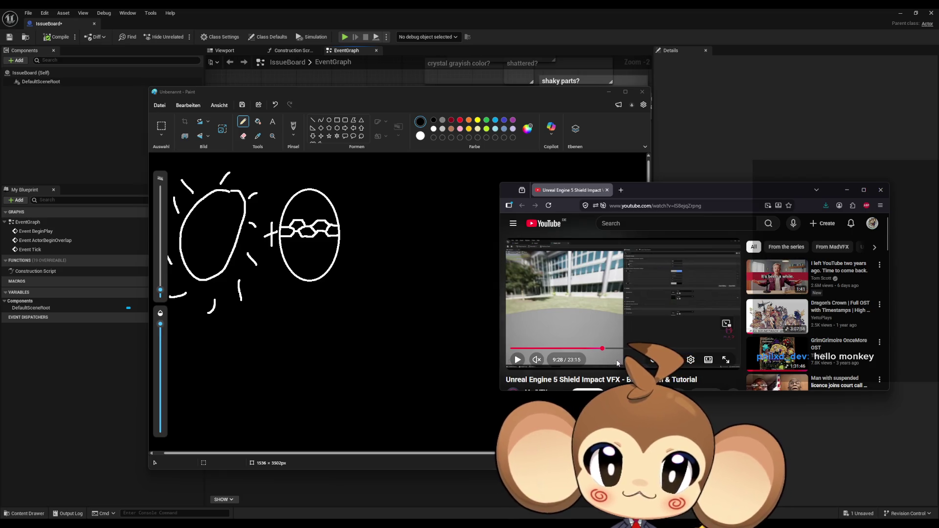
- Resume the video, seek from about 13:30 to 15:31, and maximize the browser window
{"action": "left_click", "coordinate": [516, 359]}
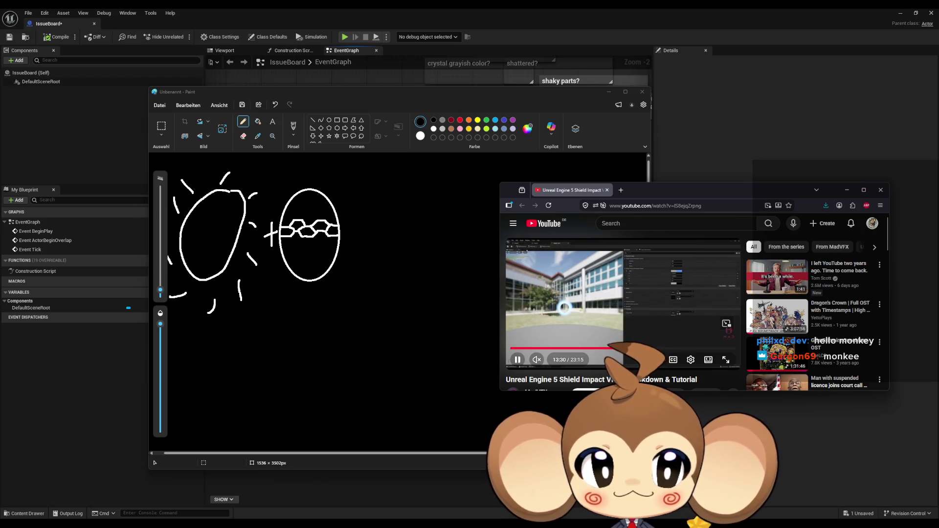
{"action": "left_click", "coordinate": [642, 349]}
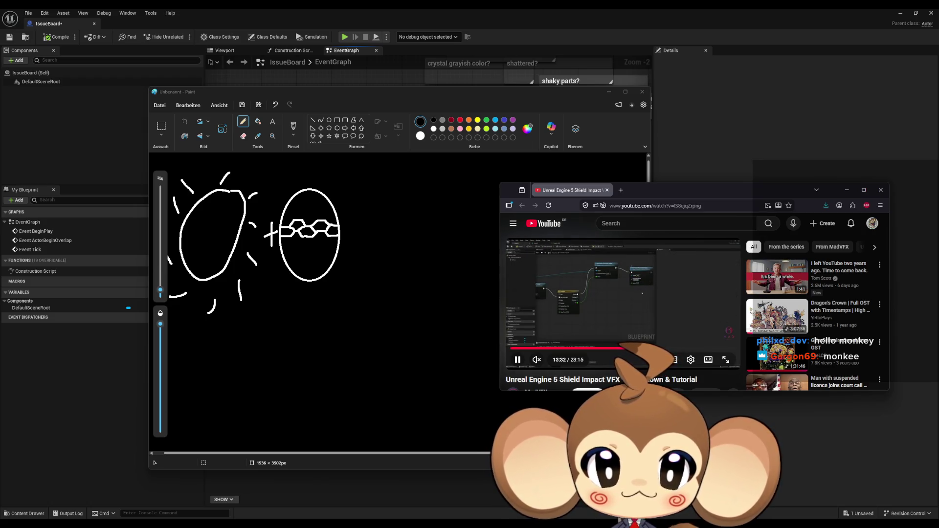
{"action": "left_click_drag", "start_coordinate": [642, 351], "coordinate": [661, 350]}
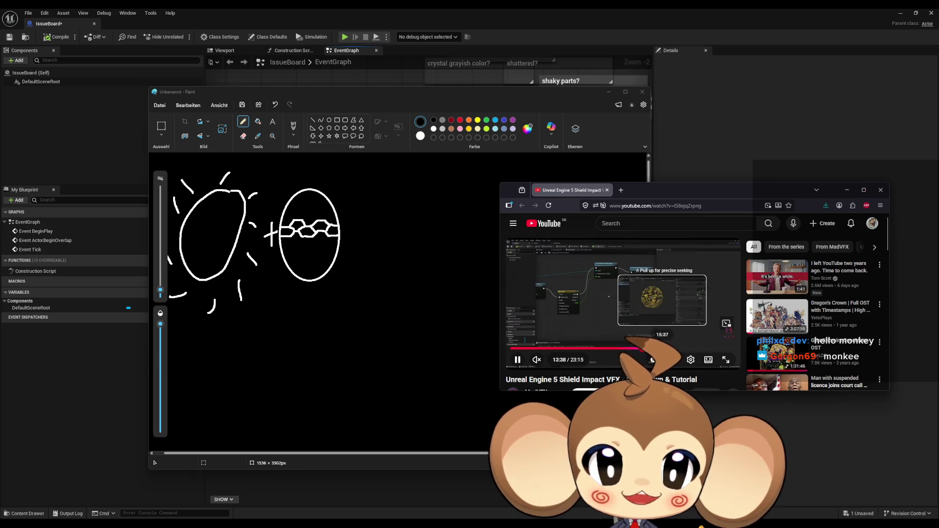
{"action": "left_click_drag", "start_coordinate": [662, 349], "coordinate": [658, 350]}
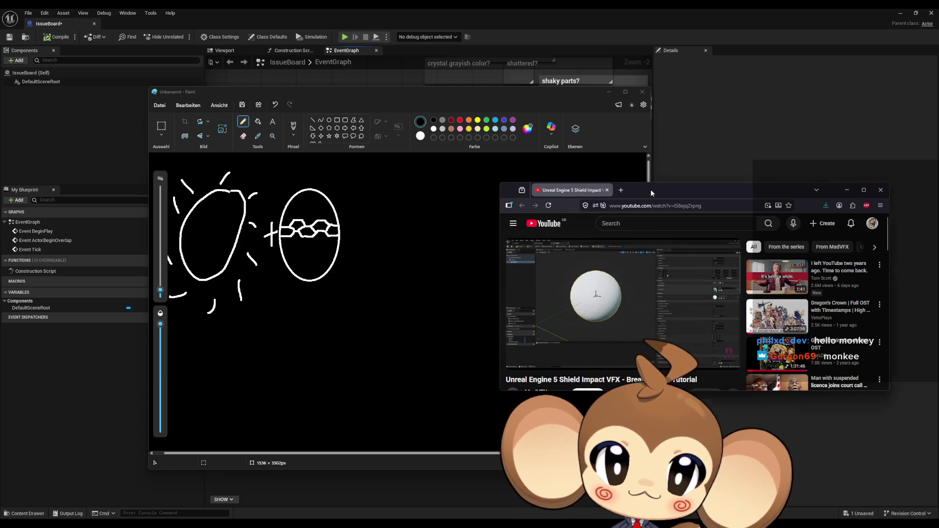
{"action": "double_click", "coordinate": [651, 189]}
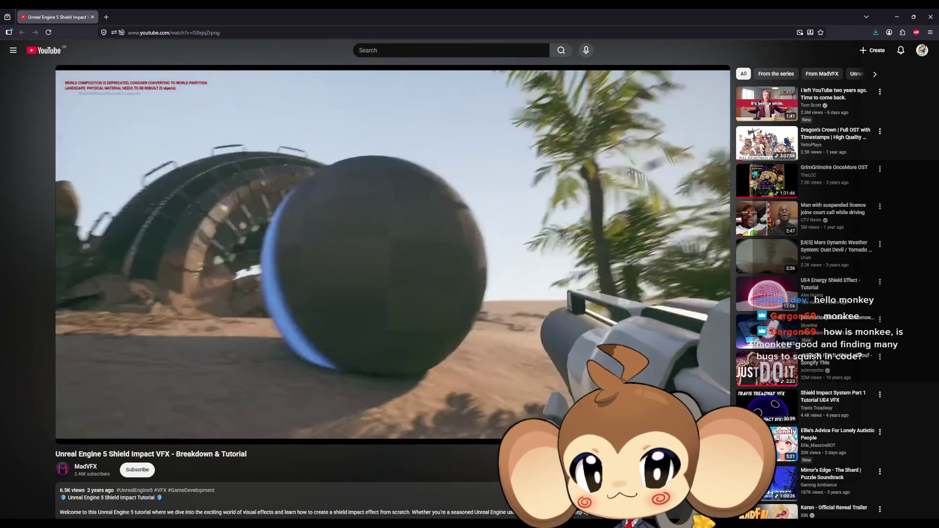
- Minimize the browser so the Paint sketch over the Unreal graph shows again
{"action": "left_click", "coordinate": [663, 422]}
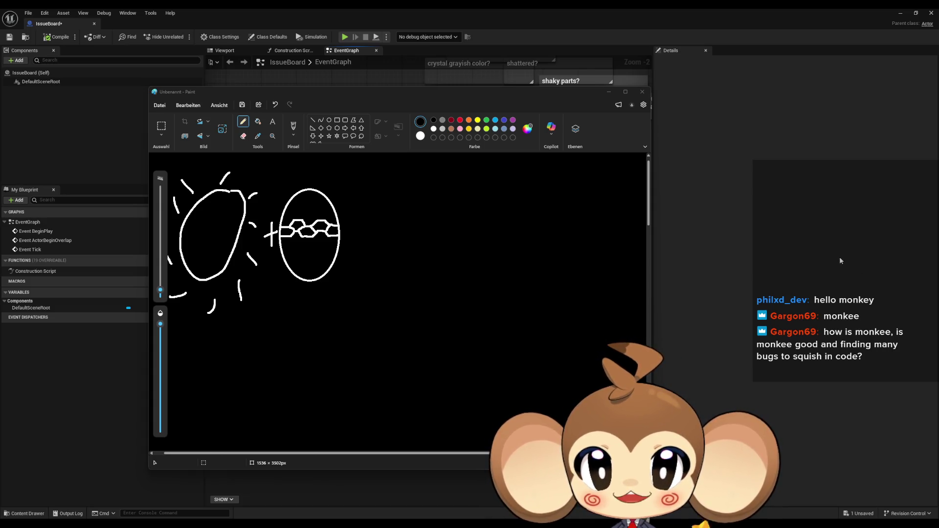
- Move the Paint window aside, then minimize Paint and the IssueBoard blueprint window
{"action": "left_click_drag", "start_coordinate": [351, 96], "coordinate": [706, 213]}
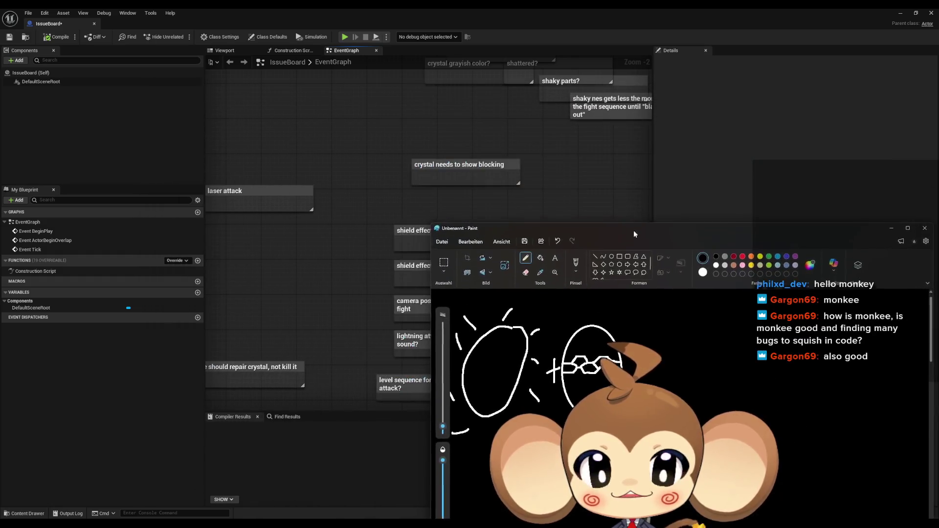
{"action": "mouse_move", "coordinate": [707, 212]}
{"action": "left_mouse_down"}
{"action": "mouse_move", "coordinate": [397, 198]}
{"action": "mouse_move", "coordinate": [424, 153]}
{"action": "left_mouse_up"}
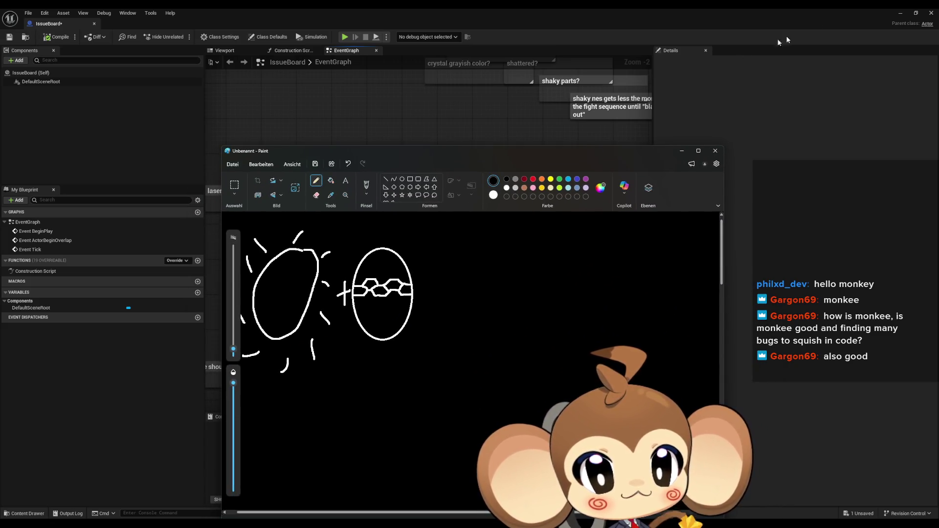
{"action": "left_click", "coordinate": [895, 17]}
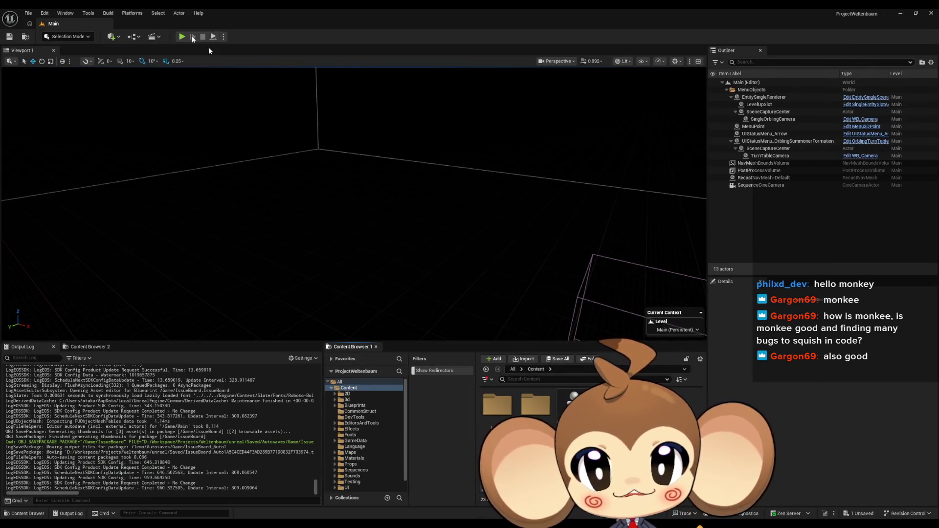
- Play the level in the editor, make the game view fullscreen with F11, then leave fullscreen
{"action": "left_click", "coordinate": [179, 37]}
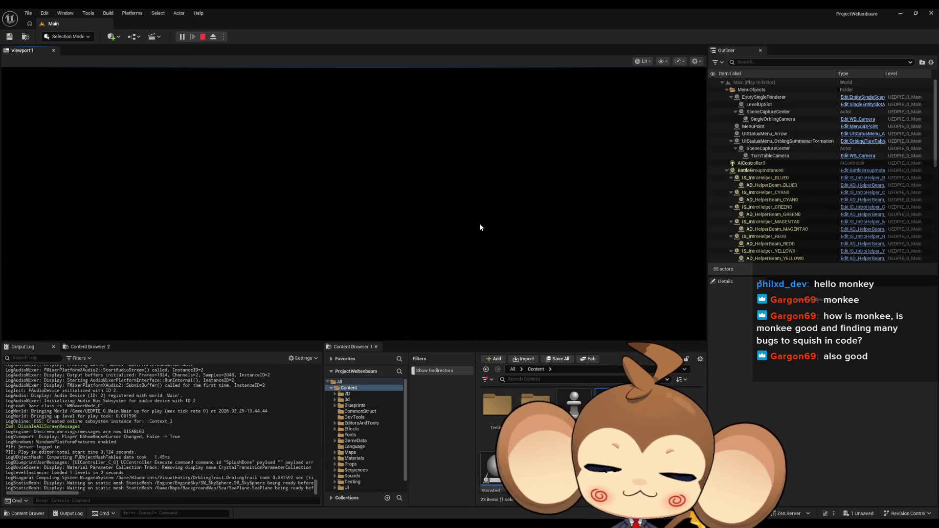
{"action": "key", "text": "F11"}
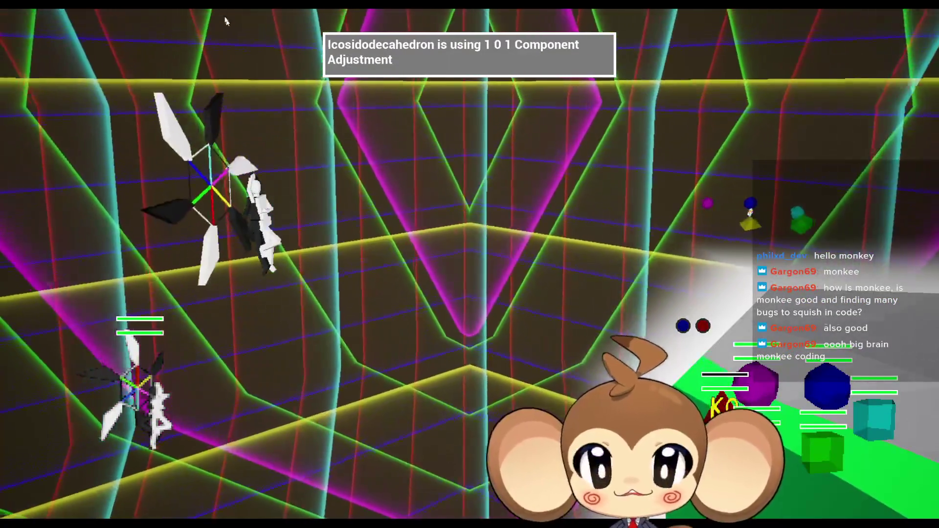
{"action": "key", "text": "F11"}
- Stop the Play-In-Editor session with Esc
{"action": "key", "text": "Escape"}
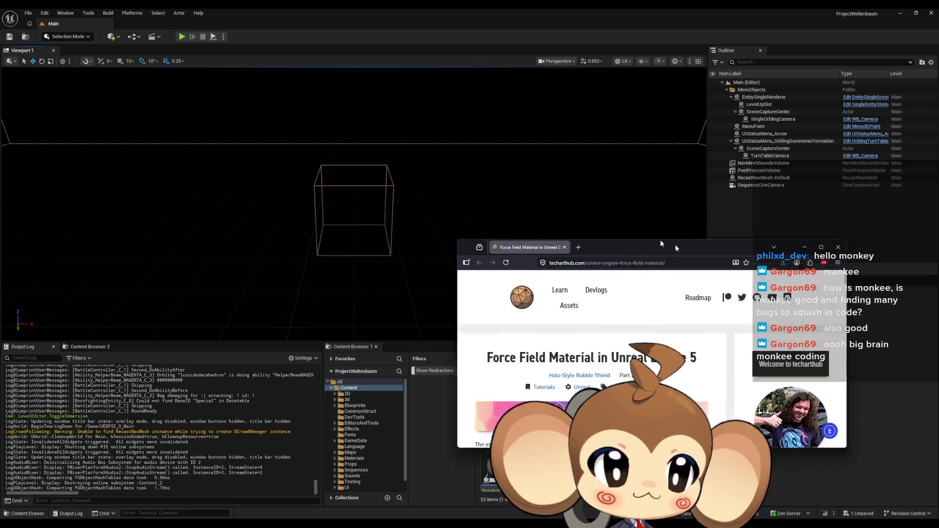
- Drag the techarthub article window into view and maximize it to fill the screen
{"action": "left_click_drag", "start_coordinate": [675, 245], "coordinate": [485, 202]}
{"action": "double_click", "coordinate": [485, 202]}
{"action": "scroll", "coordinate": [411, 342], "scroll_direction": "down", "scroll_amount": 2}
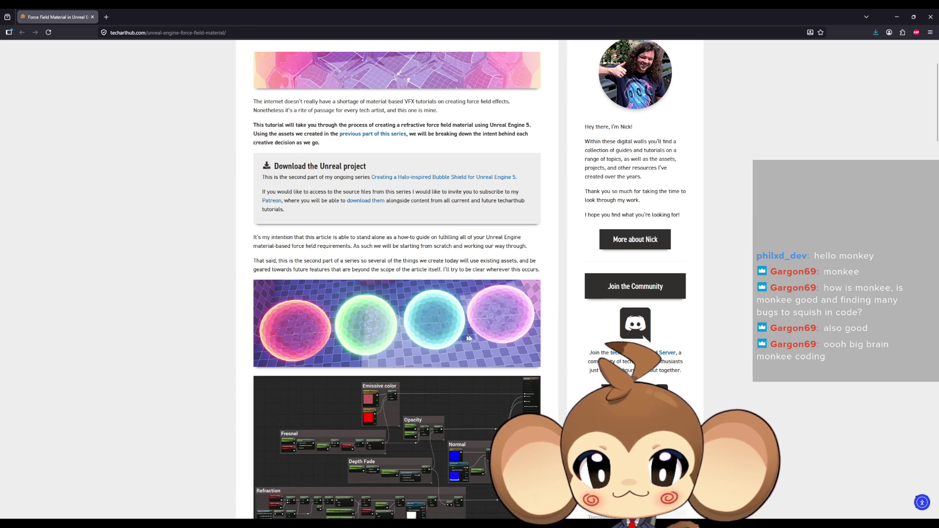
{"action": "scroll", "coordinate": [396, 293], "scroll_direction": "down", "scroll_amount": 1}
{"action": "scroll", "coordinate": [396, 293], "scroll_direction": "up", "scroll_amount": 3}
{"action": "scroll", "coordinate": [508, 249], "scroll_direction": "down", "scroll_amount": 3}
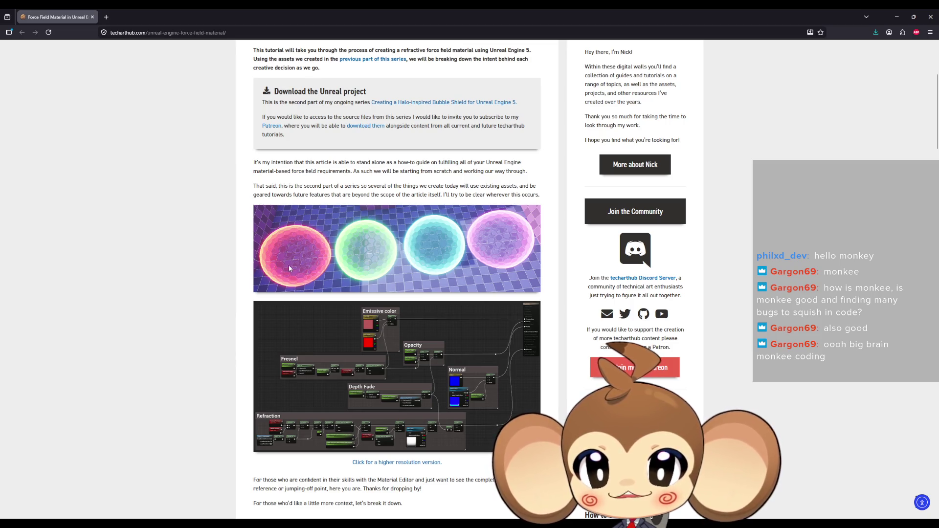
{"action": "scroll", "coordinate": [482, 317], "scroll_direction": "down", "scroll_amount": 1}
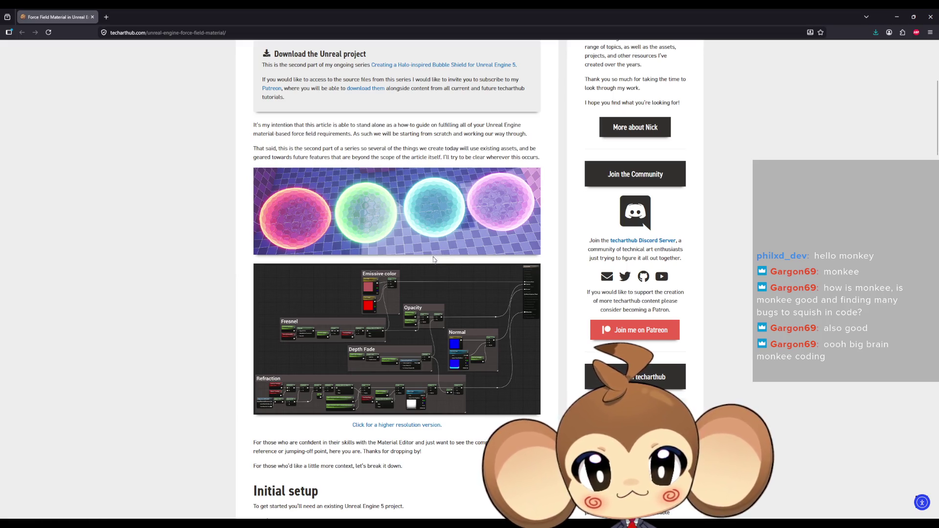
{"action": "scroll", "coordinate": [446, 255], "scroll_direction": "down", "scroll_amount": 2}
{"action": "scroll", "coordinate": [440, 260], "scroll_direction": "down", "scroll_amount": 1}
{"action": "scroll", "coordinate": [435, 266], "scroll_direction": "down", "scroll_amount": 1}
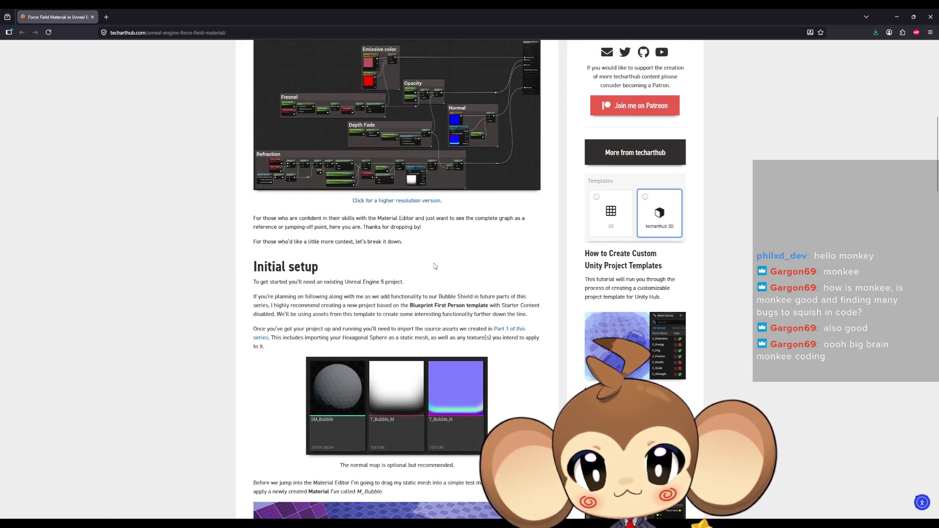
{"action": "scroll", "coordinate": [435, 266], "scroll_direction": "down", "scroll_amount": 2}
{"action": "scroll", "coordinate": [434, 267], "scroll_direction": "down", "scroll_amount": 1}
{"action": "scroll", "coordinate": [434, 268], "scroll_direction": "down", "scroll_amount": 1}
{"action": "scroll", "coordinate": [434, 269], "scroll_direction": "down", "scroll_amount": 2}
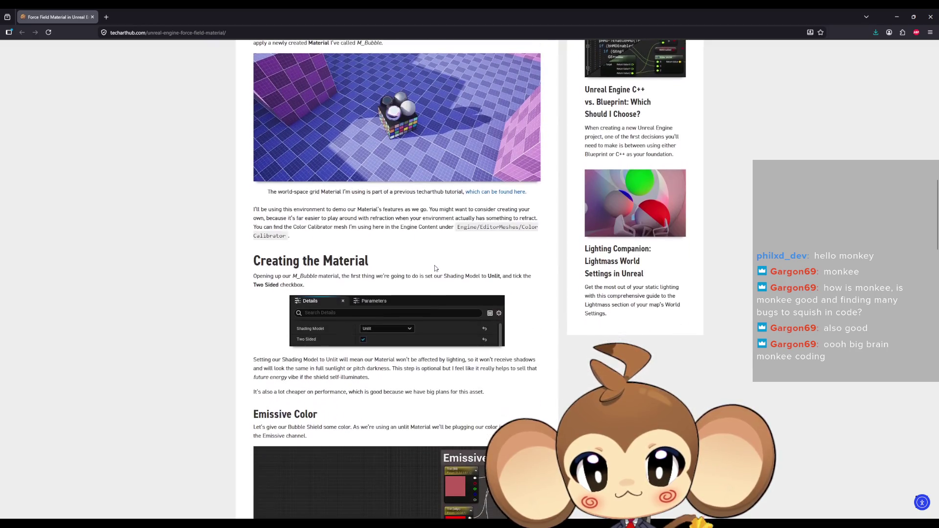
{"action": "scroll", "coordinate": [434, 269], "scroll_direction": "down", "scroll_amount": 2}
{"action": "scroll", "coordinate": [434, 269], "scroll_direction": "down", "scroll_amount": 2}
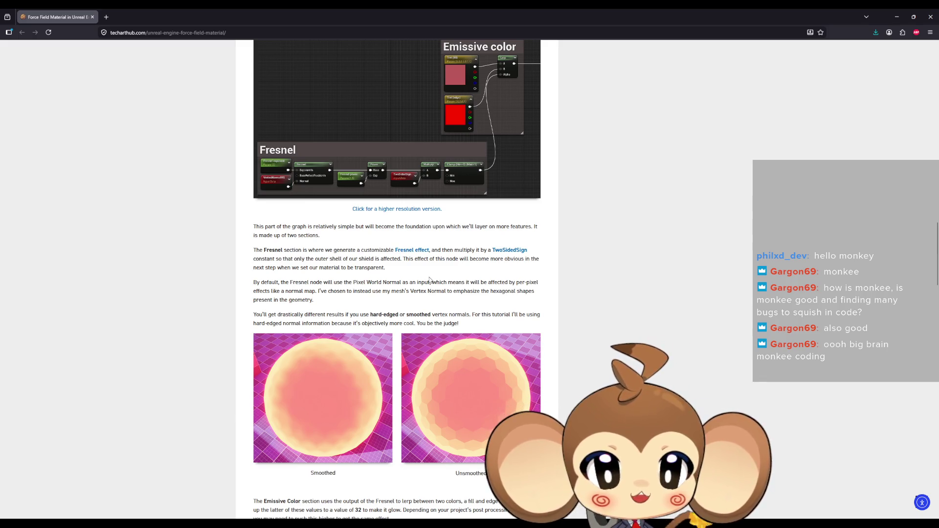
{"action": "scroll", "coordinate": [429, 280], "scroll_direction": "down", "scroll_amount": 2}
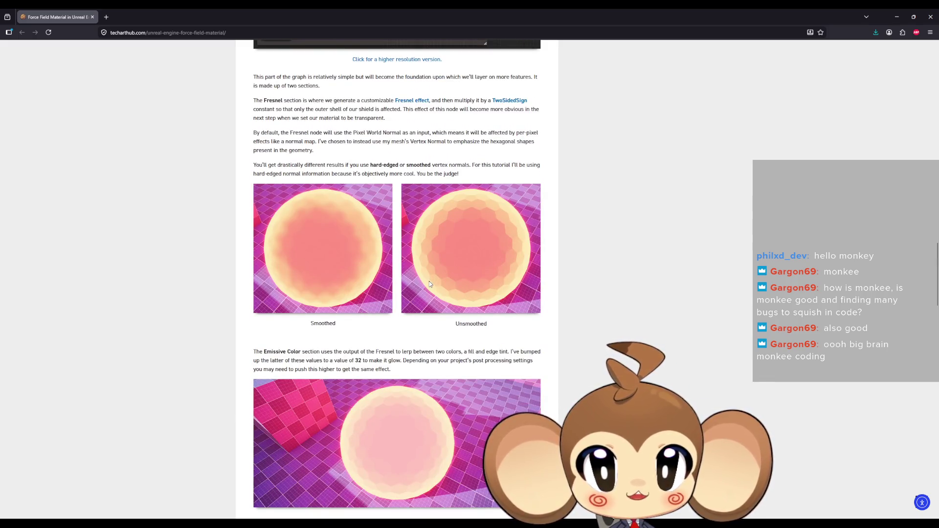
{"action": "scroll", "coordinate": [429, 281], "scroll_direction": "down", "scroll_amount": 1}
{"action": "scroll", "coordinate": [430, 284], "scroll_direction": "down", "scroll_amount": 1}
{"action": "scroll", "coordinate": [429, 284], "scroll_direction": "down", "scroll_amount": 3}
{"action": "scroll", "coordinate": [434, 290], "scroll_direction": "down", "scroll_amount": 3}
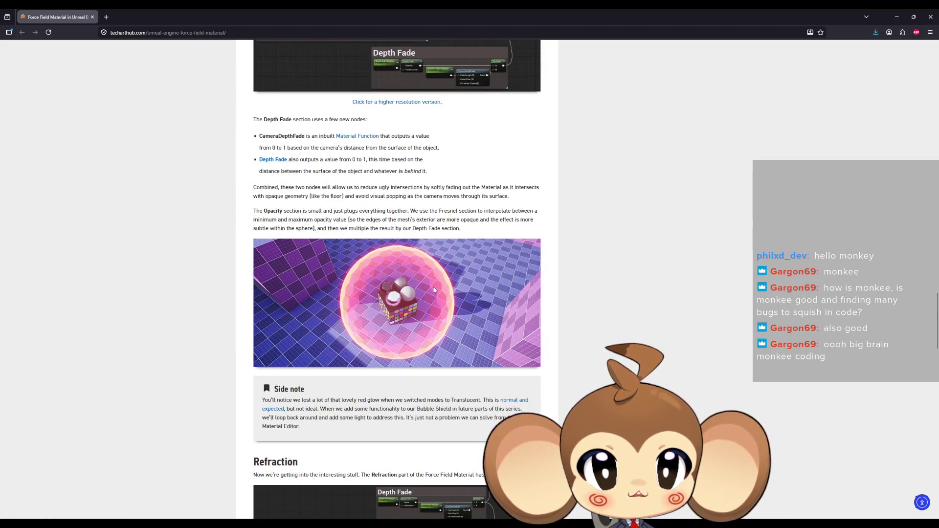
{"action": "scroll", "coordinate": [433, 291], "scroll_direction": "down", "scroll_amount": 1}
{"action": "scroll", "coordinate": [433, 290], "scroll_direction": "down", "scroll_amount": 2}
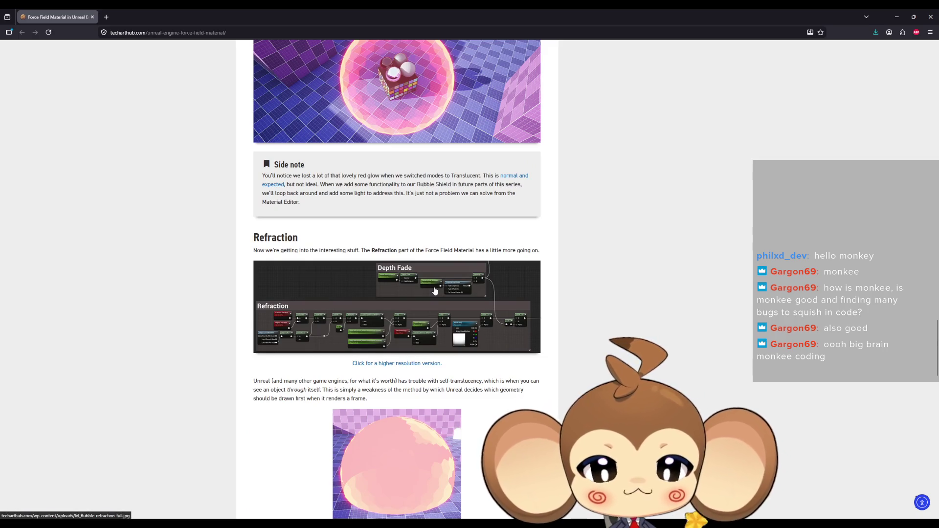
{"action": "scroll", "coordinate": [434, 291], "scroll_direction": "down", "scroll_amount": 2}
{"action": "scroll", "coordinate": [434, 288], "scroll_direction": "down", "scroll_amount": 1}
{"action": "scroll", "coordinate": [432, 282], "scroll_direction": "down", "scroll_amount": 2}
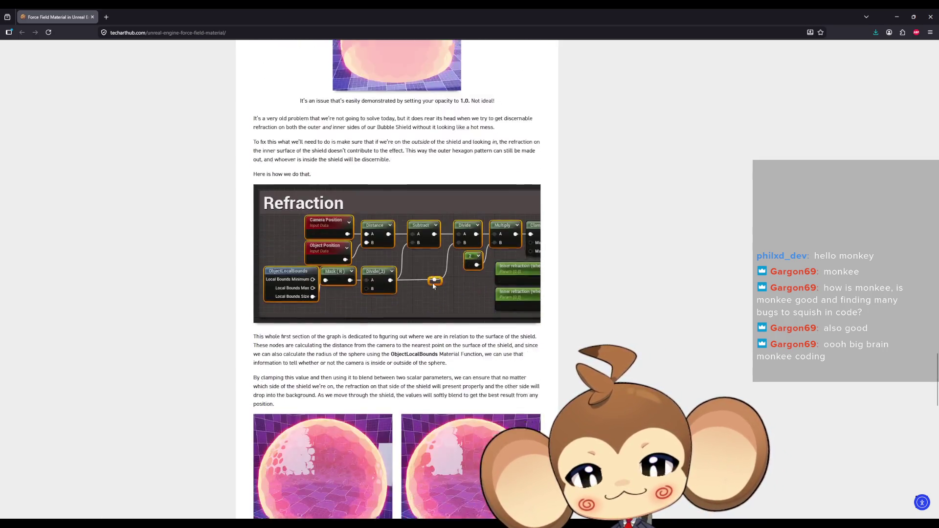
{"action": "scroll", "coordinate": [433, 282], "scroll_direction": "down", "scroll_amount": 1}
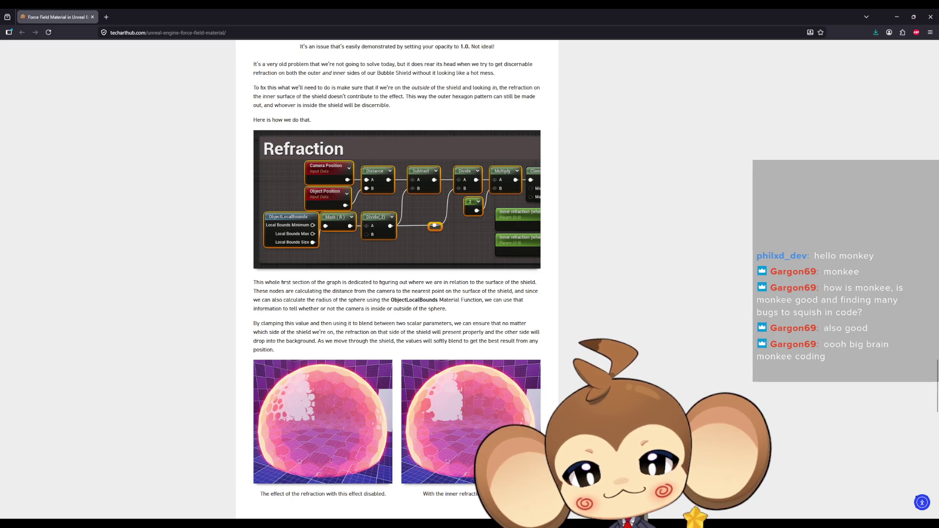
{"action": "scroll", "coordinate": [432, 283], "scroll_direction": "down", "scroll_amount": 3}
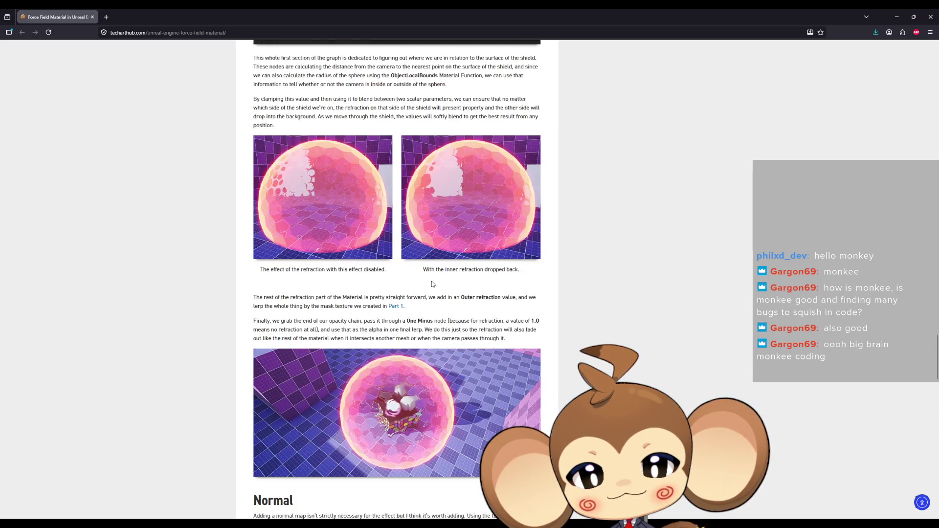
{"action": "scroll", "coordinate": [431, 283], "scroll_direction": "down", "scroll_amount": 3}
{"action": "scroll", "coordinate": [433, 284], "scroll_direction": "down", "scroll_amount": 3}
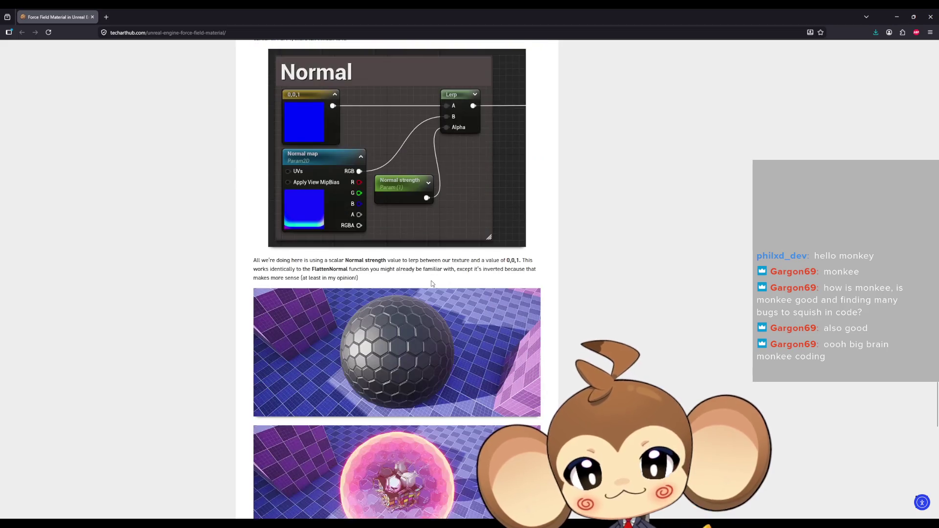
{"action": "scroll", "coordinate": [432, 284], "scroll_direction": "down", "scroll_amount": 3}
{"action": "scroll", "coordinate": [433, 284], "scroll_direction": "down", "scroll_amount": 3}
{"action": "scroll", "coordinate": [433, 283], "scroll_direction": "down", "scroll_amount": 3}
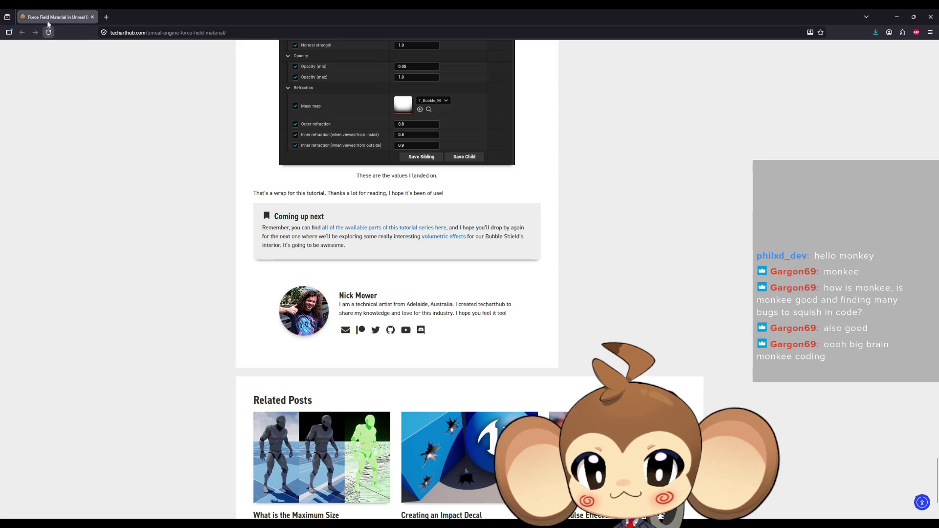
- Switch away from the browser back to the Unreal editor with Alt-Tab
{"action": "key", "text": "alt+Tab"}
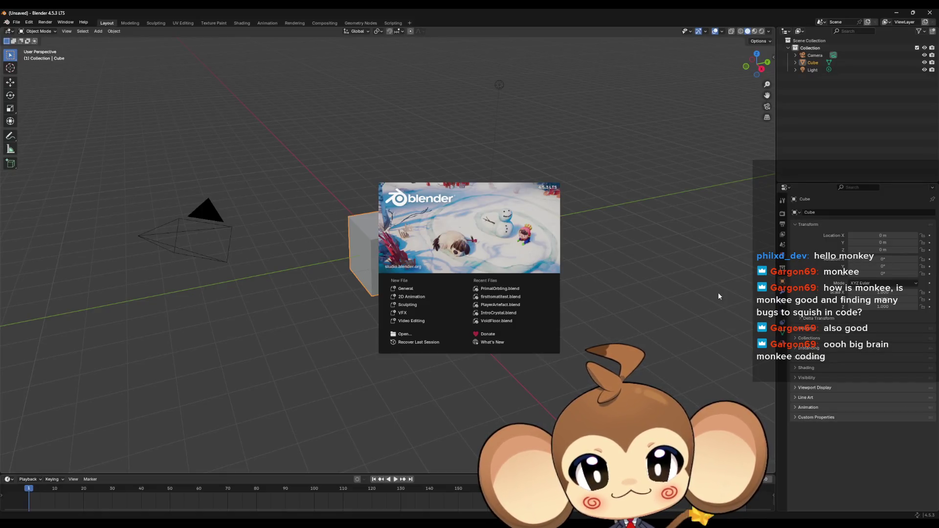
- Dismiss the startup screen, delete the Light and the other default object, and orbit the empty scene
{"action": "left_click", "coordinate": [584, 137]}
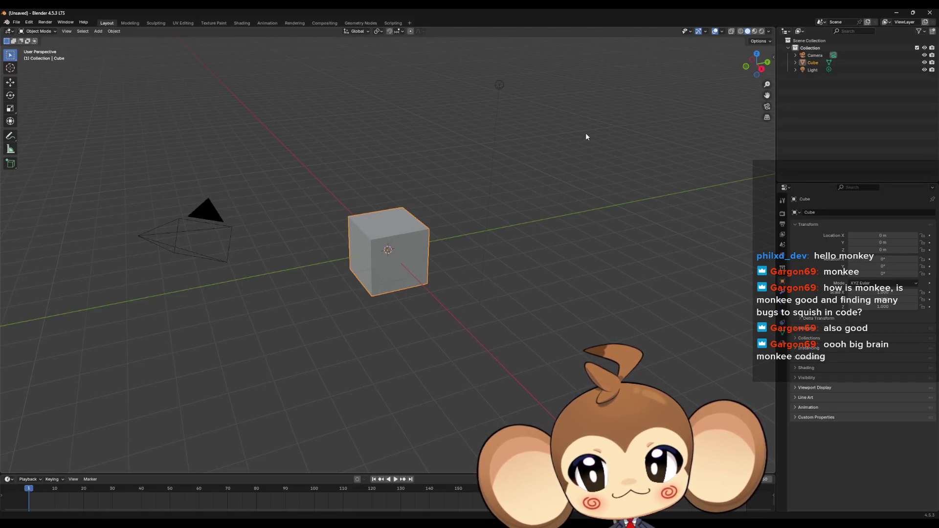
{"action": "left_click", "coordinate": [815, 70]}
{"action": "key", "text": "Delete"}
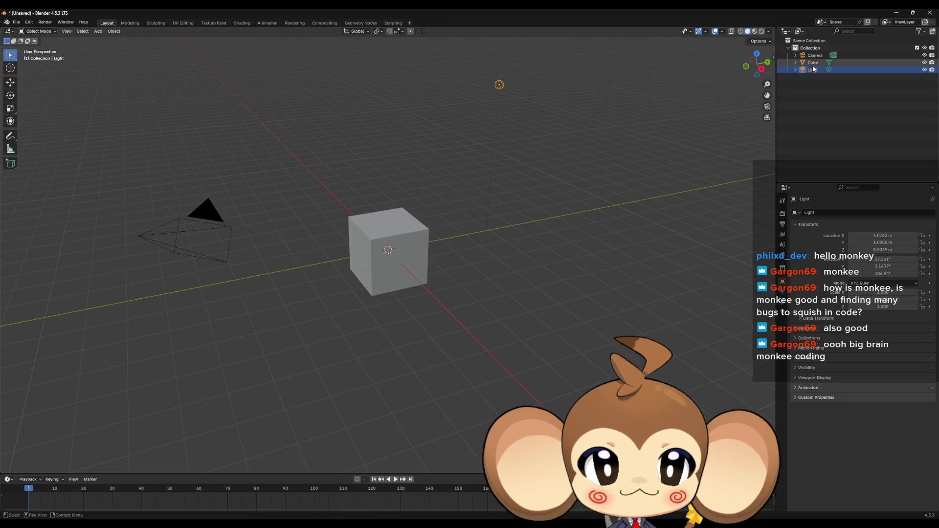
{"action": "left_click", "coordinate": [813, 63]}
{"action": "key", "text": "Delete"}
{"action": "key", "text": "Delete"}
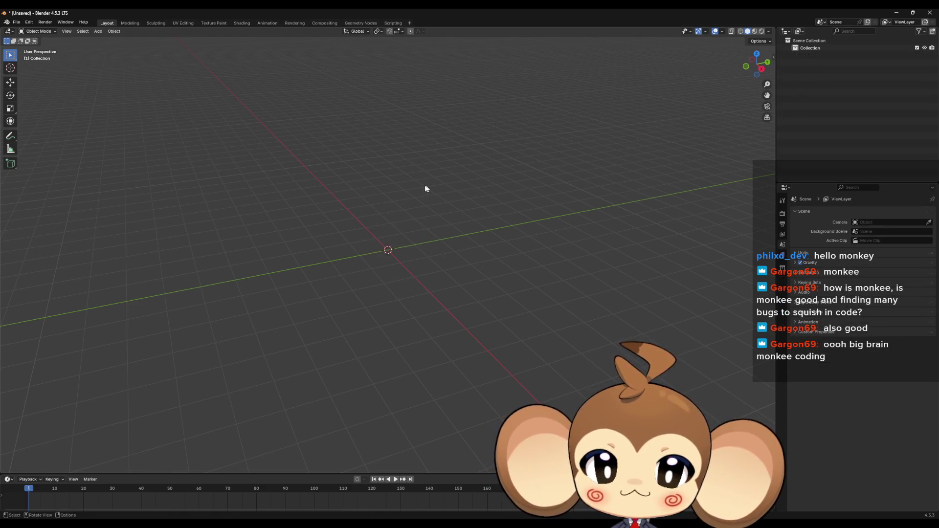
{"action": "left_click_drag", "start_coordinate": [426, 189], "coordinate": [415, 208]}
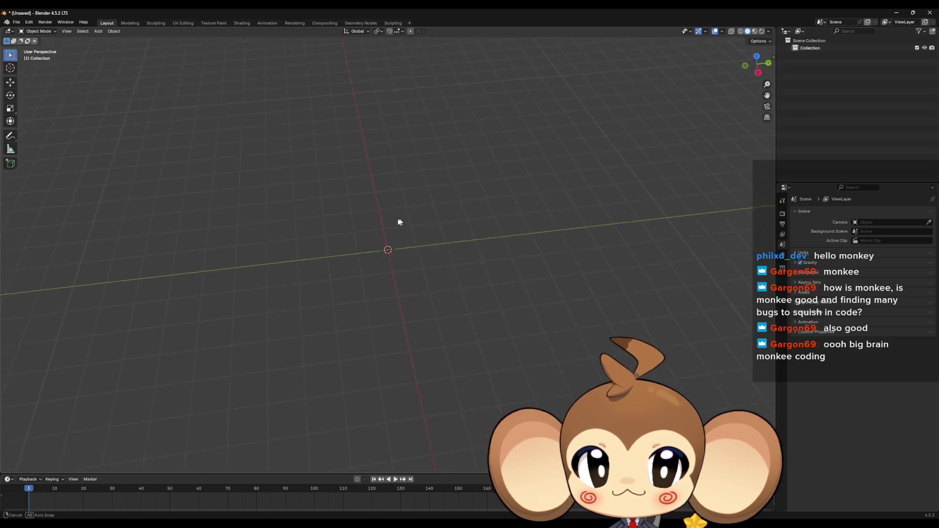
{"action": "mouse_move", "coordinate": [414, 208]}
{"action": "left_mouse_down"}
{"action": "mouse_move", "coordinate": [340, 209]}
{"action": "mouse_move", "coordinate": [368, 249]}
{"action": "mouse_move", "coordinate": [413, 246]}
{"action": "left_mouse_up"}
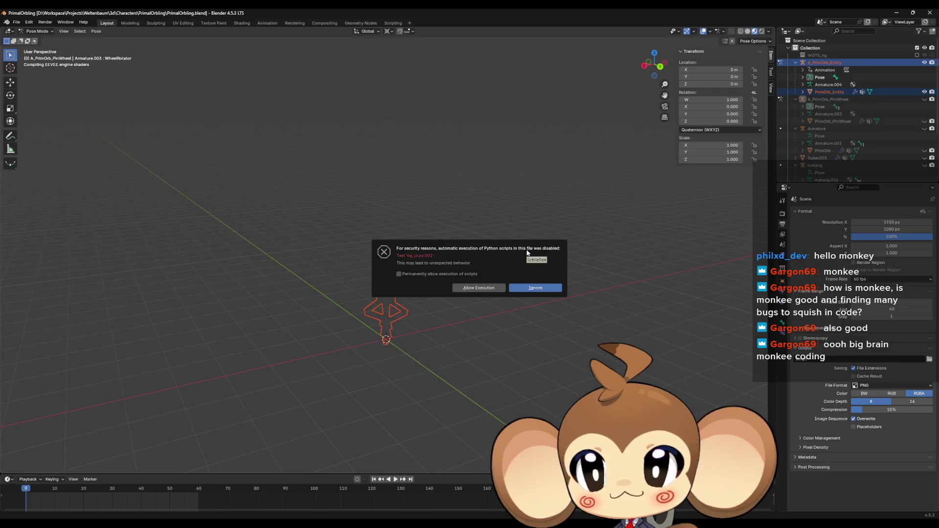
- Ignore the script warning and orbit around the PrimalOrbling character from several angles
{"action": "left_click", "coordinate": [533, 287]}
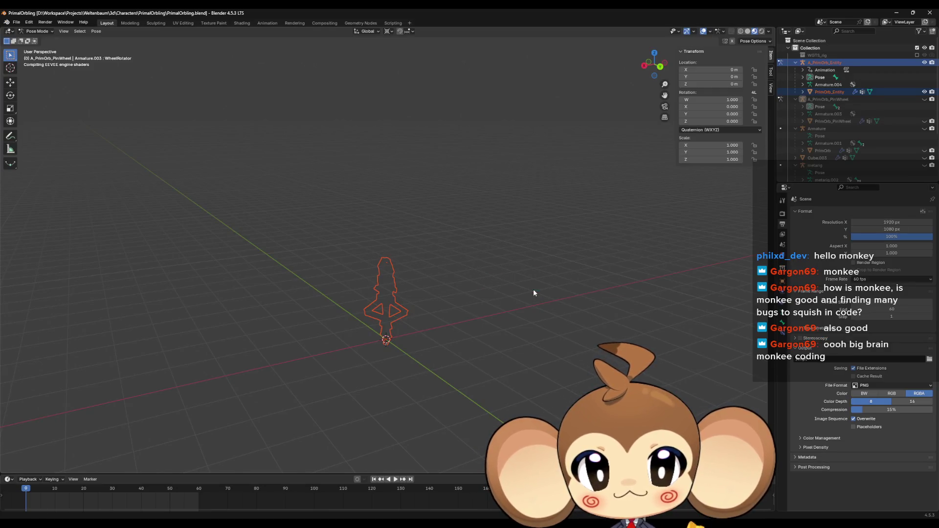
{"action": "mouse_move", "coordinate": [517, 241]}
{"action": "left_mouse_down"}
{"action": "mouse_move", "coordinate": [550, 264]}
{"action": "mouse_move", "coordinate": [582, 253]}
{"action": "mouse_move", "coordinate": [549, 274]}
{"action": "left_mouse_up"}
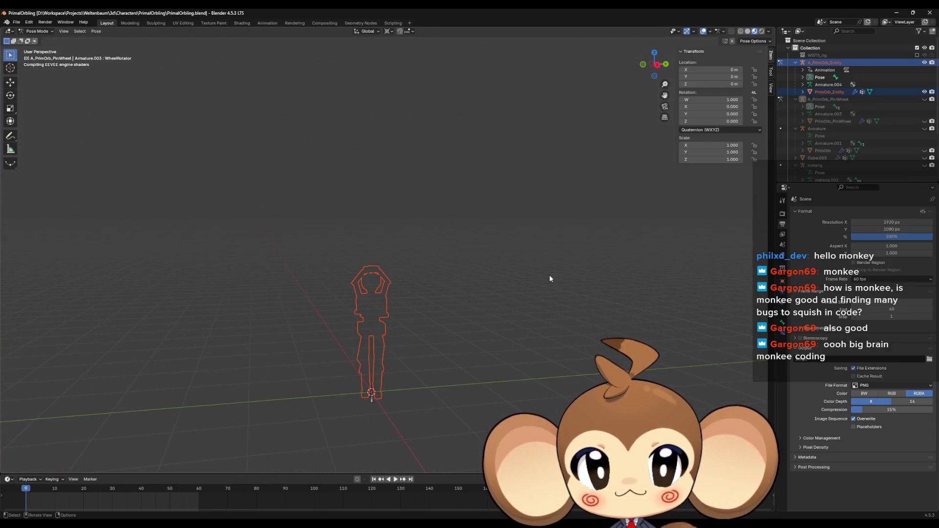
{"action": "scroll", "coordinate": [549, 275], "scroll_direction": "up", "scroll_amount": 2}
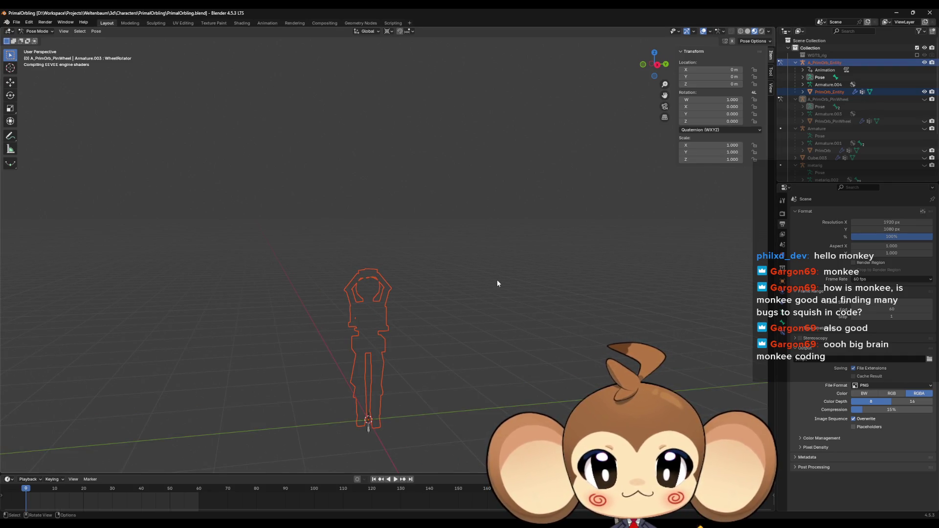
{"action": "left_click_drag", "start_coordinate": [391, 193], "coordinate": [20, 36]}
{"action": "mouse_move", "coordinate": [344, 233]}
{"action": "left_mouse_down"}
{"action": "mouse_move", "coordinate": [486, 269]}
{"action": "mouse_move", "coordinate": [572, 399]}
{"action": "mouse_move", "coordinate": [449, 341]}
{"action": "left_mouse_up"}
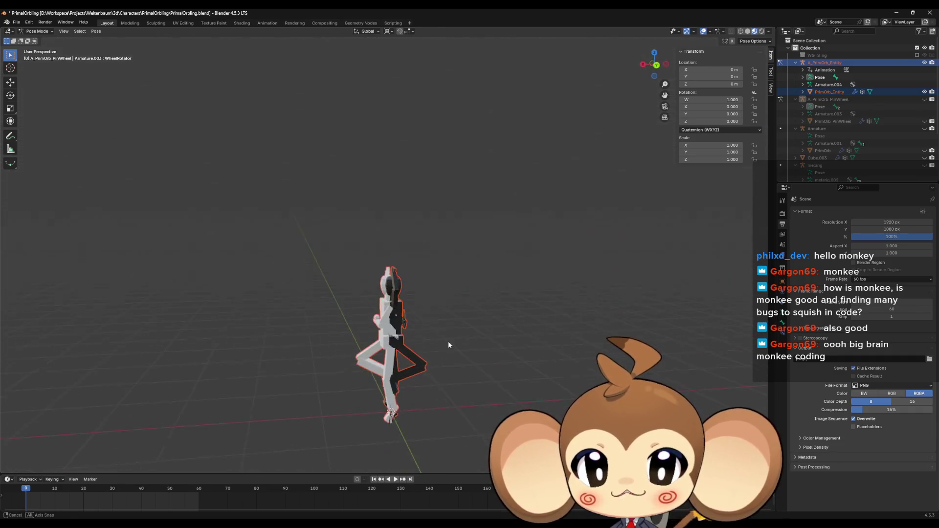
- Start a new General file, discarding unsaved changes to reach a fresh empty scene
{"action": "left_click", "coordinate": [929, 13]}
{"action": "left_click", "coordinate": [479, 279]}
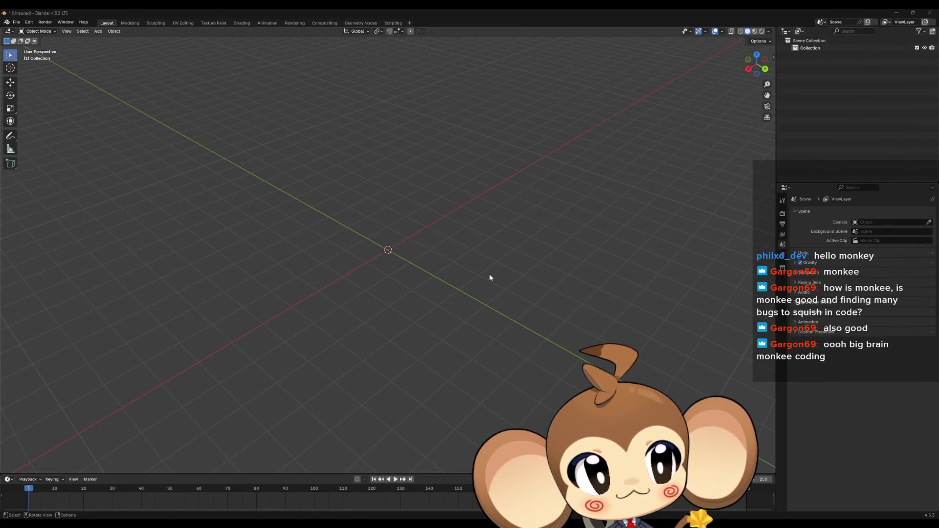
- Orbit the empty scene, then nudge the reference-image browser window into place over it
{"action": "mouse_move", "coordinate": [449, 280]}
{"action": "left_mouse_down"}
{"action": "mouse_move", "coordinate": [445, 306]}
{"action": "mouse_move", "coordinate": [362, 279]}
{"action": "mouse_move", "coordinate": [470, 290]}
{"action": "left_mouse_up"}
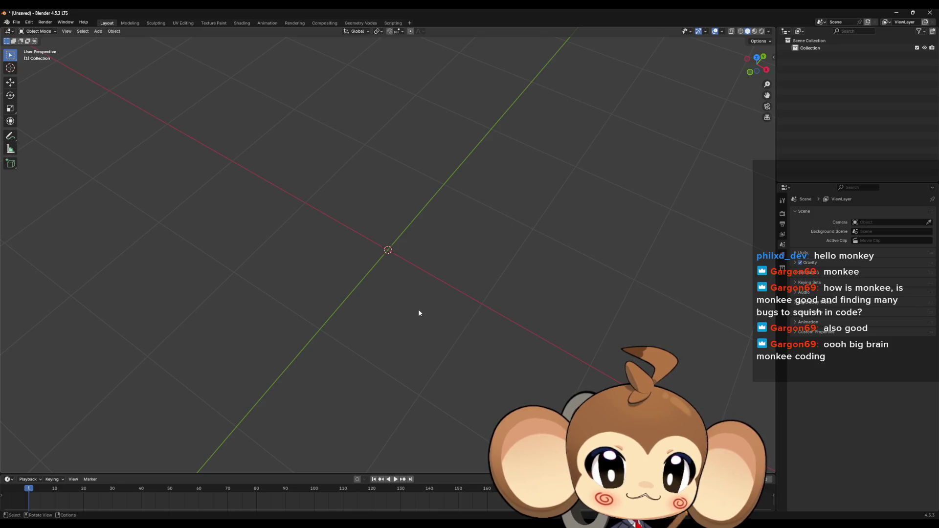
{"action": "mouse_move", "coordinate": [267, 301]}
{"action": "left_mouse_down"}
{"action": "mouse_move", "coordinate": [404, 275]}
{"action": "mouse_move", "coordinate": [379, 290]}
{"action": "mouse_move", "coordinate": [377, 277]}
{"action": "left_mouse_up"}
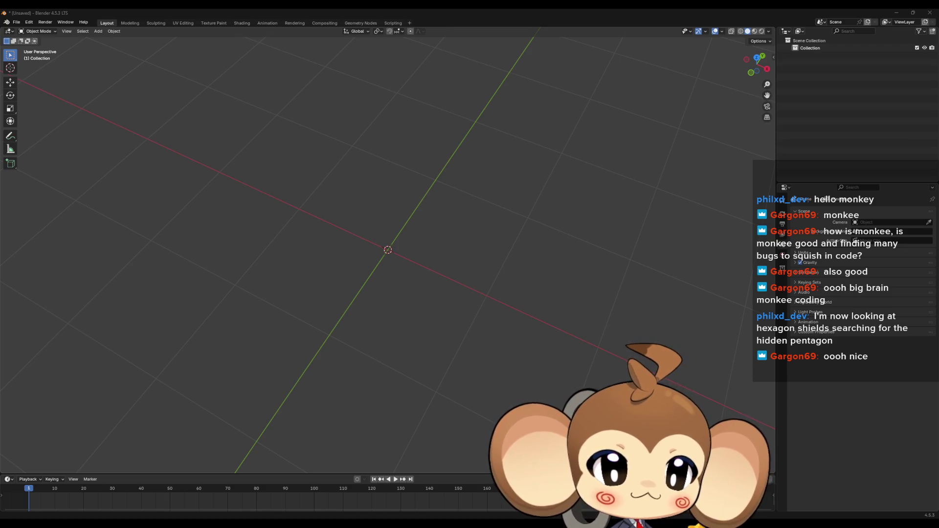
{"action": "left_click_drag", "start_coordinate": [372, 157], "coordinate": [397, 168]}
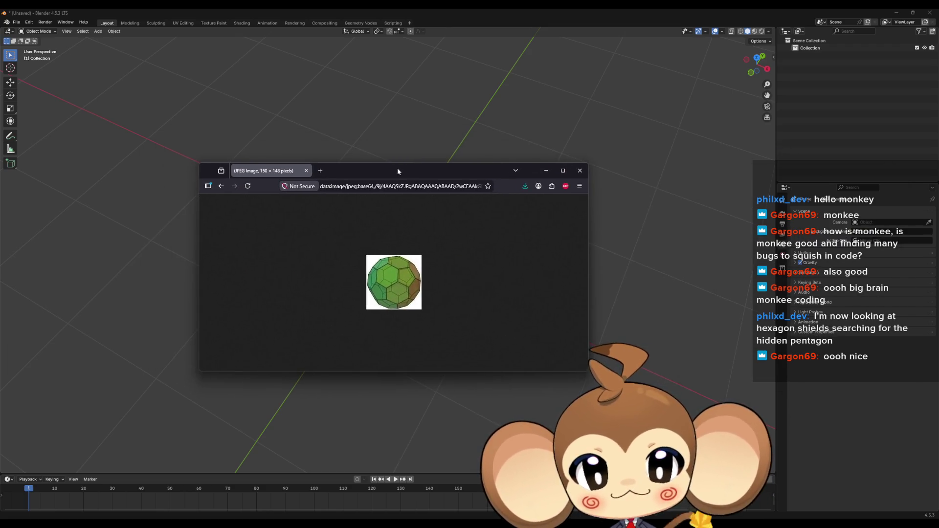
- Maximize the hexagon-ball reference image window, then put the browser away
{"action": "double_click", "coordinate": [397, 168]}
{"action": "scroll", "coordinate": [464, 285], "scroll_direction": "up", "scroll_amount": 5}
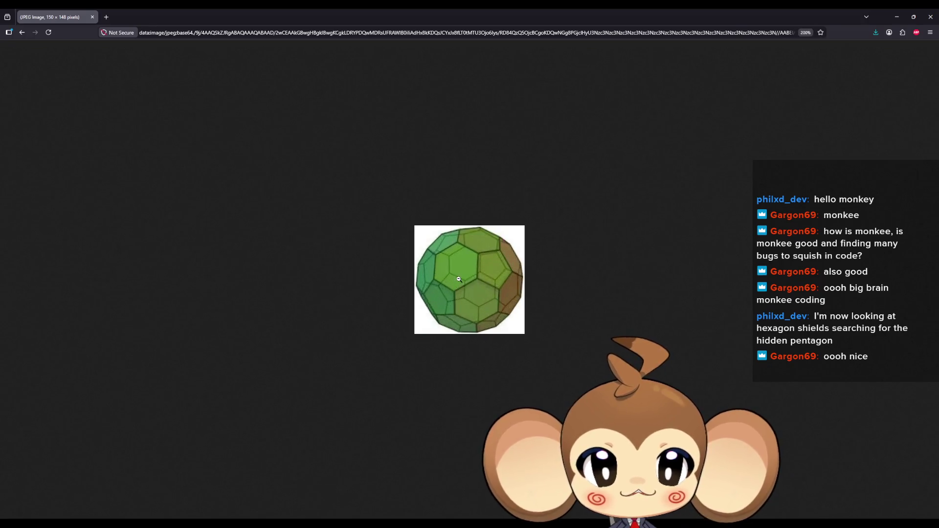
{"action": "scroll", "coordinate": [457, 282], "scroll_direction": "up", "scroll_amount": 4}
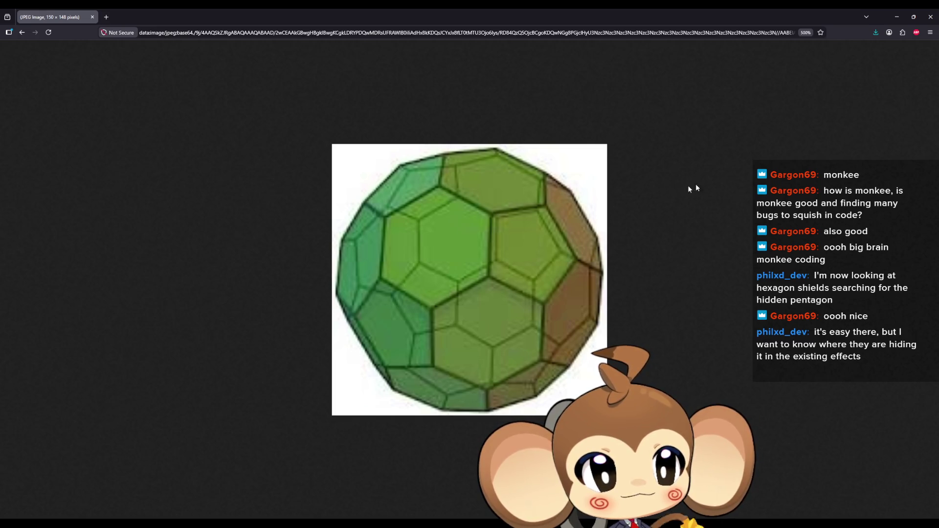
{"action": "left_click", "coordinate": [930, 17]}
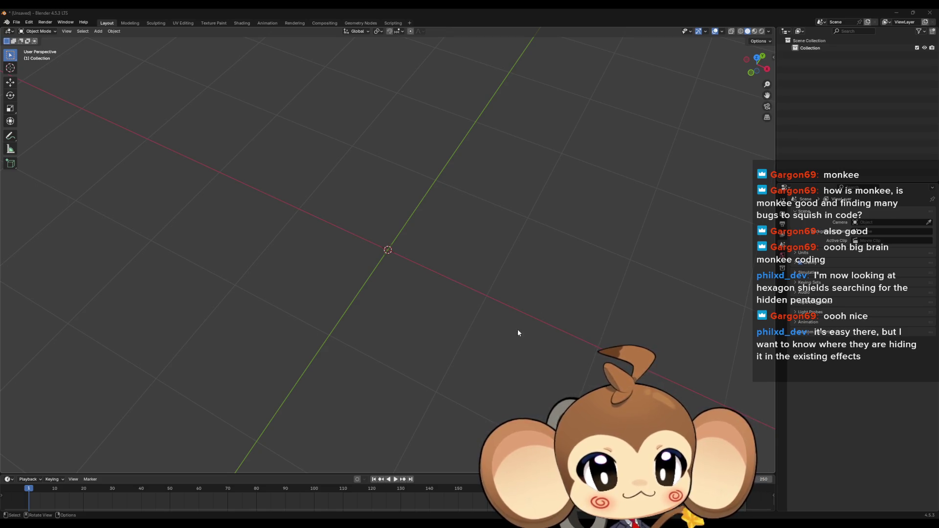
- Orbit the empty scene to a lower angle and bring up the viewport Add menu
{"action": "left_click_drag", "start_coordinate": [492, 319], "coordinate": [498, 299]}
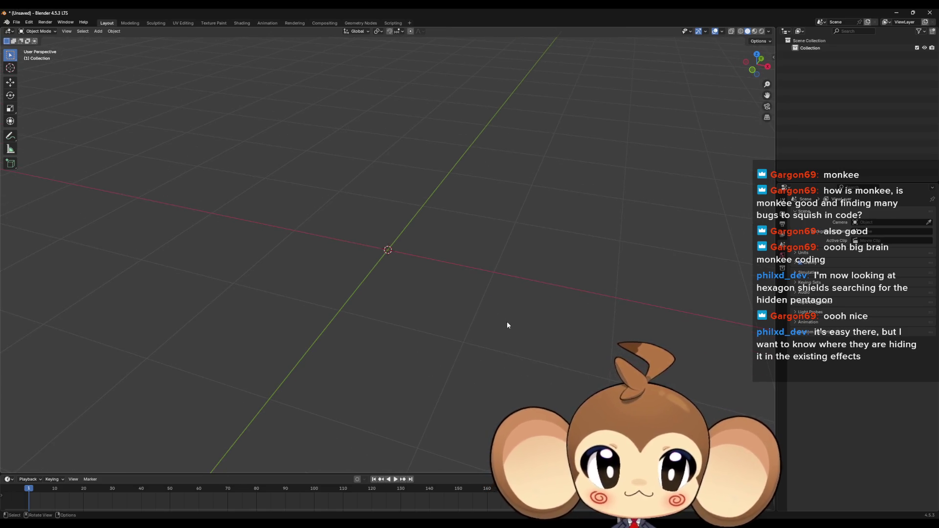
{"action": "mouse_move", "coordinate": [436, 257]}
{"action": "left_mouse_down"}
{"action": "mouse_move", "coordinate": [380, 288]}
{"action": "mouse_move", "coordinate": [304, 251]}
{"action": "left_mouse_up"}
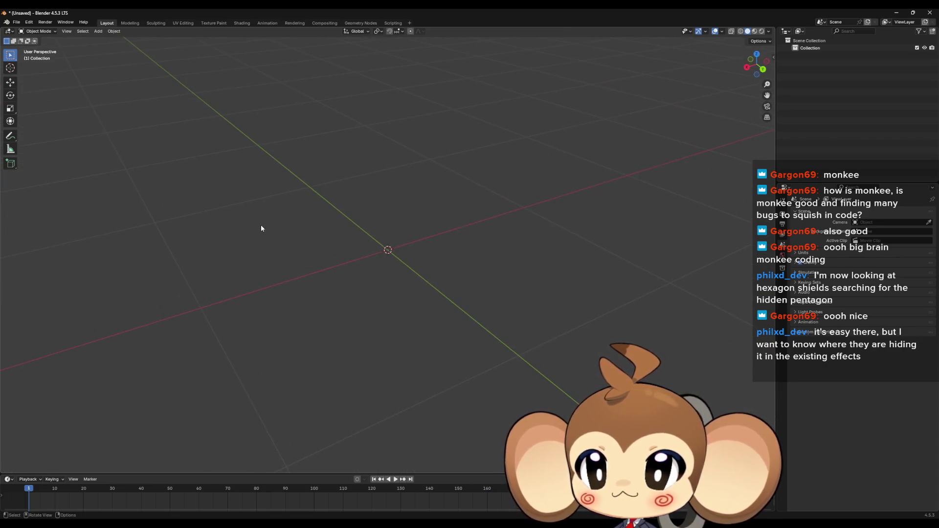
{"action": "mouse_move", "coordinate": [295, 121]}
{"action": "left_mouse_down"}
{"action": "mouse_move", "coordinate": [302, 127]}
{"action": "mouse_move", "coordinate": [179, 68]}
{"action": "left_mouse_up"}
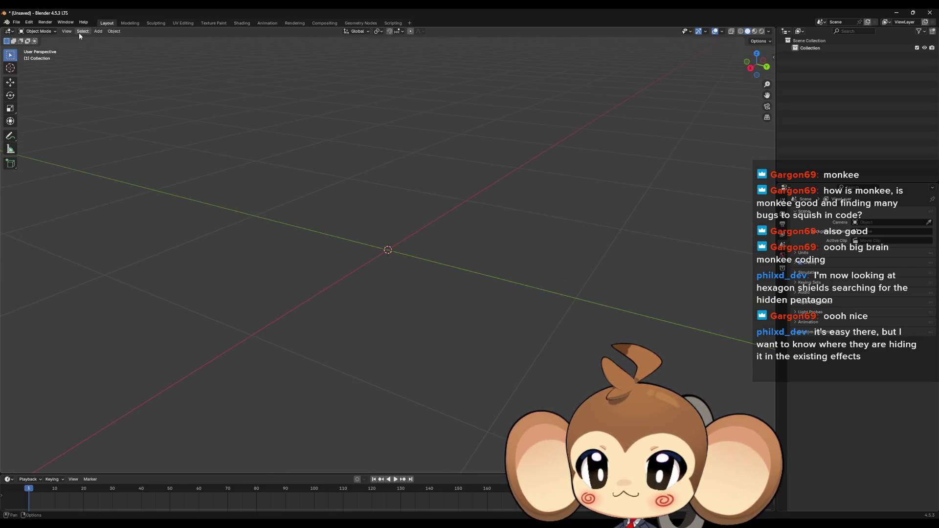
{"action": "left_click", "coordinate": [98, 32]}
{"action": "mouse_move", "coordinate": [108, 39]}
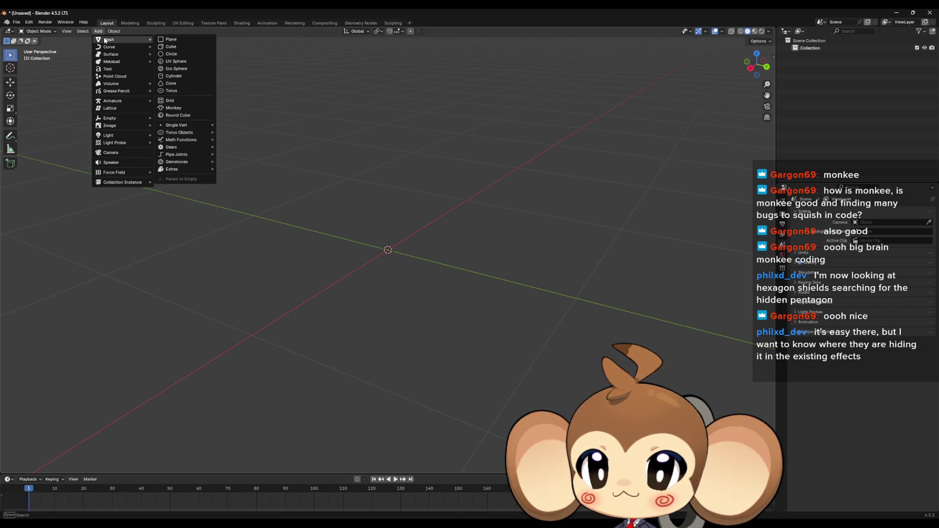
- Add a Circle mesh with 6 vertices and 0.1 m radius, forming a hexagon viewed from above
{"action": "left_click", "coordinate": [181, 53]}
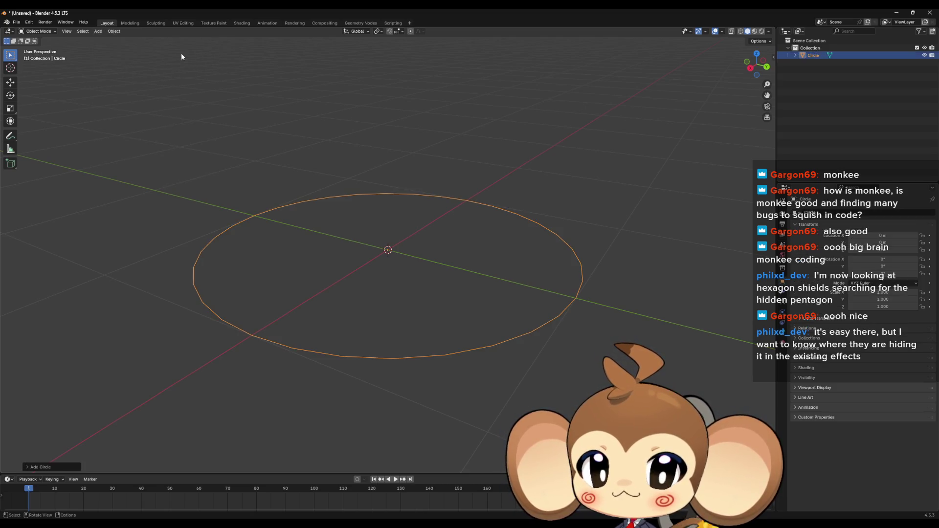
{"action": "left_click", "coordinate": [44, 467]}
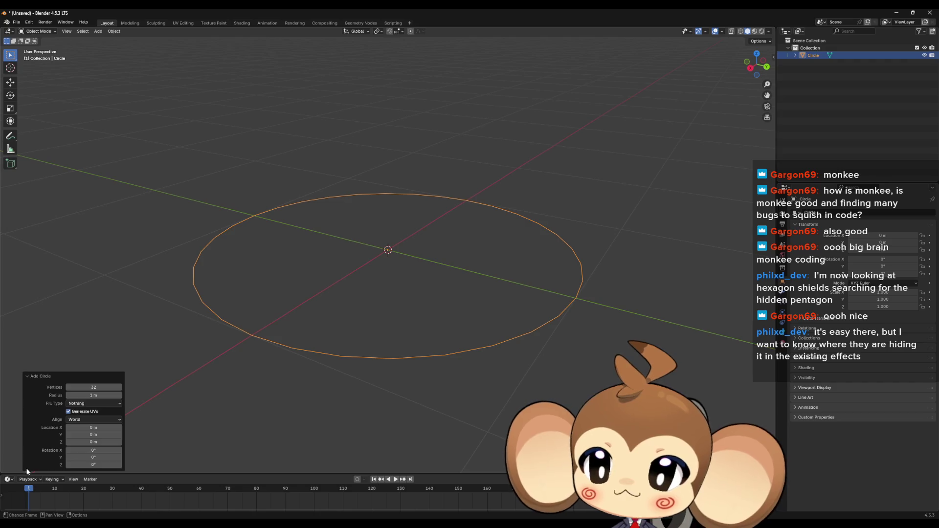
{"action": "left_click", "coordinate": [94, 386]}
{"action": "type", "text": "6"}
{"action": "key", "text": "Return"}
{"action": "left_click", "coordinate": [118, 395]}
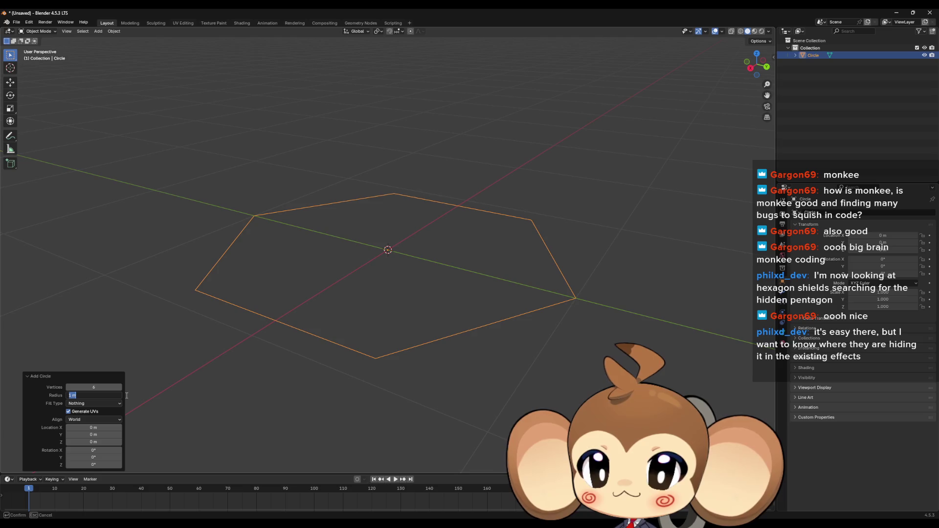
{"action": "type", "text": "0.1"}
{"action": "key", "text": "Return"}
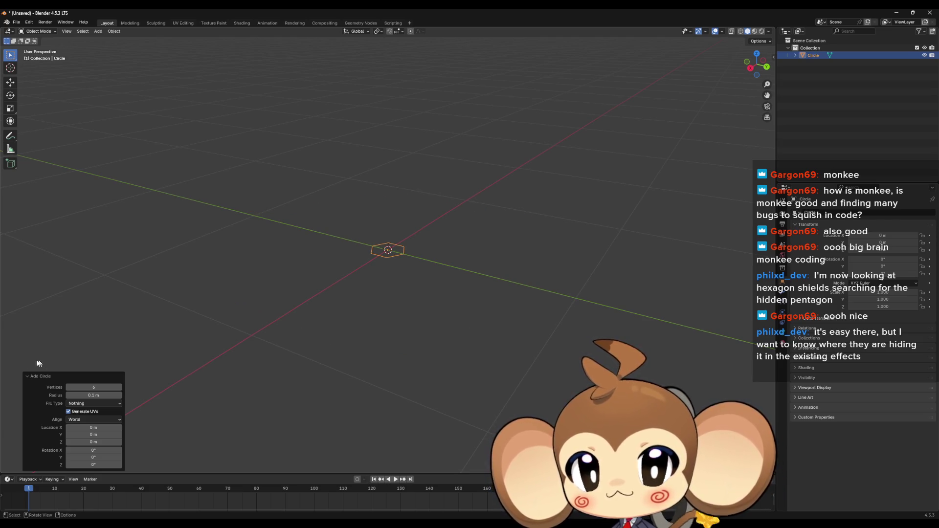
{"action": "left_click_drag", "start_coordinate": [450, 280], "coordinate": [479, 337]}
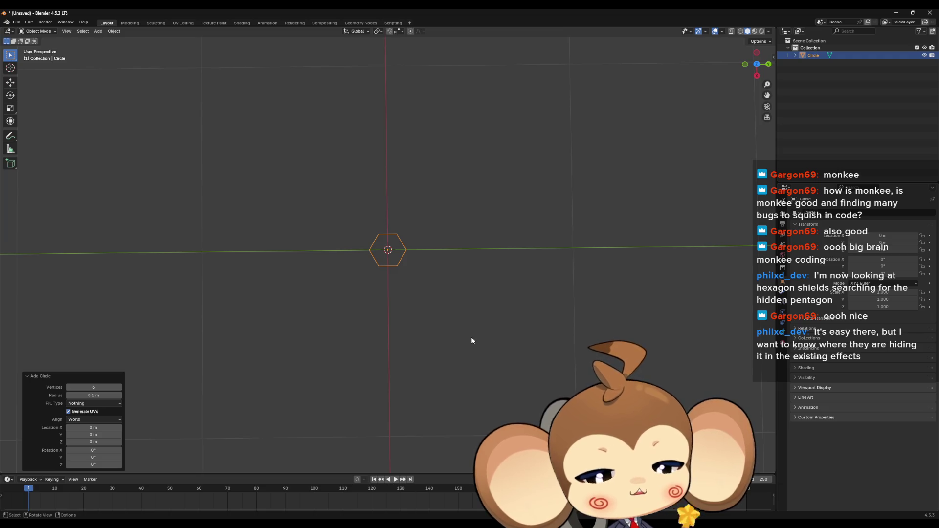
- Raise the hexagon's radius to 0.5 m in the Add Circle panel and enter Edit Mode
{"action": "mouse_move", "coordinate": [470, 340]}
{"action": "left_mouse_down"}
{"action": "mouse_move", "coordinate": [434, 308]}
{"action": "mouse_move", "coordinate": [415, 341]}
{"action": "left_mouse_up"}
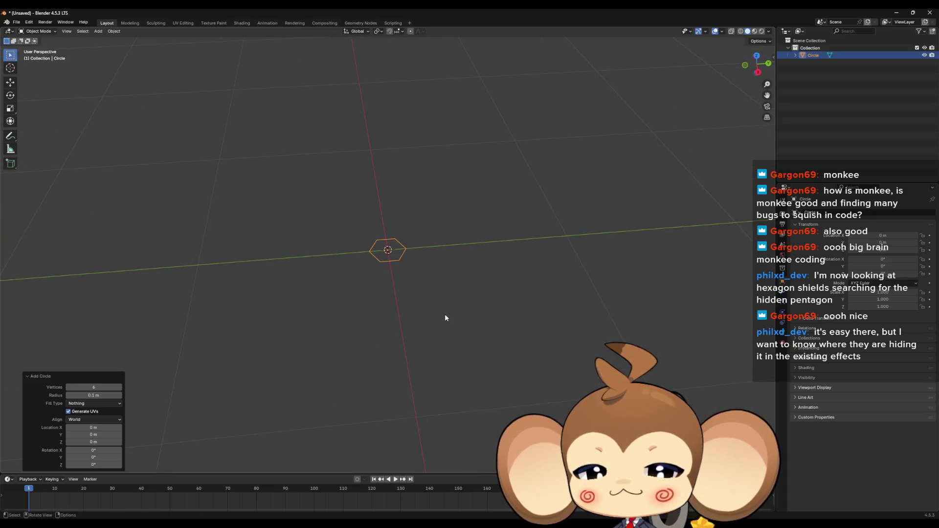
{"action": "scroll", "coordinate": [398, 313], "scroll_direction": "up", "scroll_amount": 2}
{"action": "scroll", "coordinate": [399, 313], "scroll_direction": "up", "scroll_amount": 2}
{"action": "left_click_drag", "start_coordinate": [415, 315], "coordinate": [421, 350]}
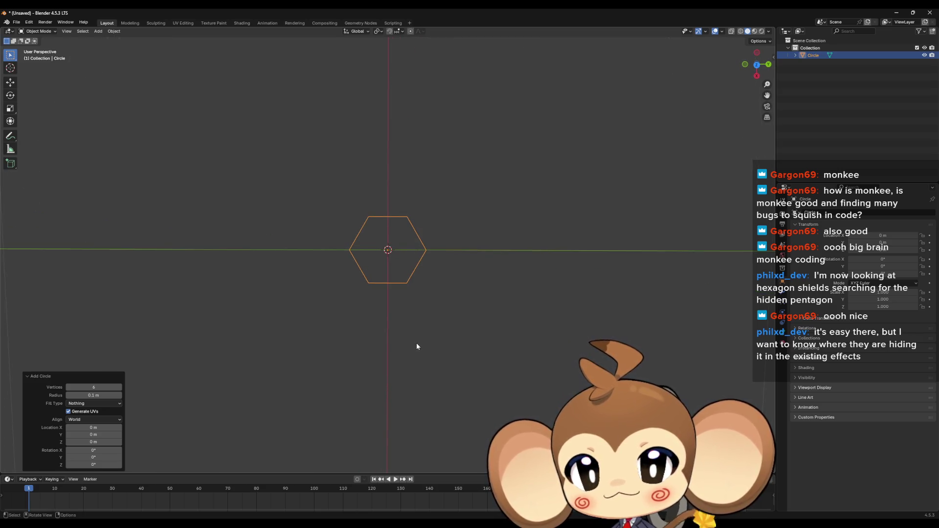
{"action": "scroll", "coordinate": [413, 345], "scroll_direction": "up", "scroll_amount": 1}
{"action": "scroll", "coordinate": [418, 347], "scroll_direction": "up", "scroll_amount": 1}
{"action": "scroll", "coordinate": [433, 348], "scroll_direction": "up", "scroll_amount": 1}
{"action": "left_click_drag", "start_coordinate": [442, 348], "coordinate": [448, 353]}
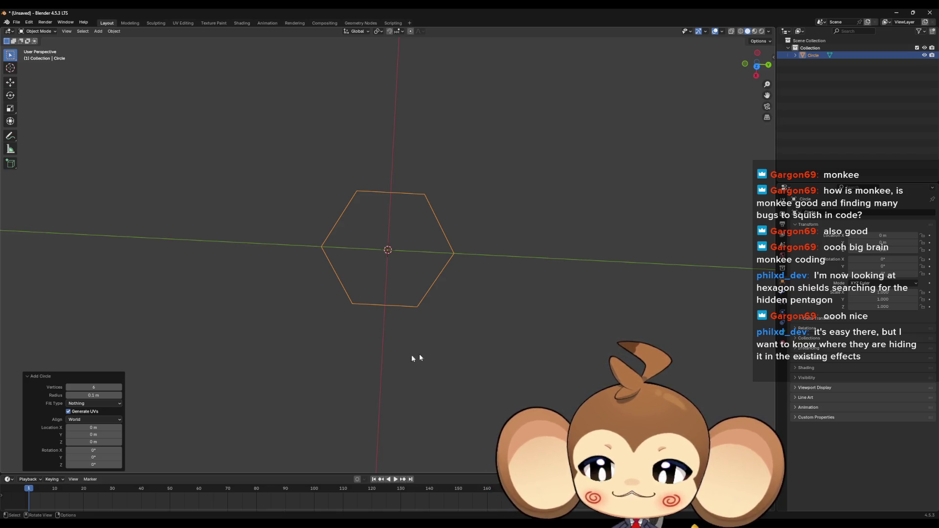
{"action": "left_click", "coordinate": [98, 394]}
{"action": "type", "text": "1.5"}
{"action": "key", "text": "Return"}
{"action": "scroll", "coordinate": [231, 306], "scroll_direction": "down", "scroll_amount": 5}
{"action": "scroll", "coordinate": [279, 373], "scroll_direction": "down", "scroll_amount": 5}
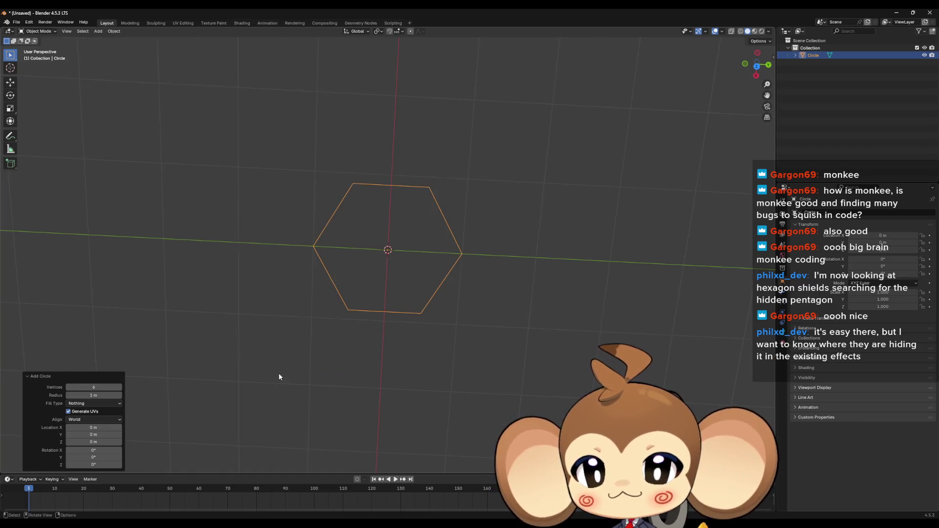
{"action": "left_click_drag", "start_coordinate": [391, 305], "coordinate": [426, 325]}
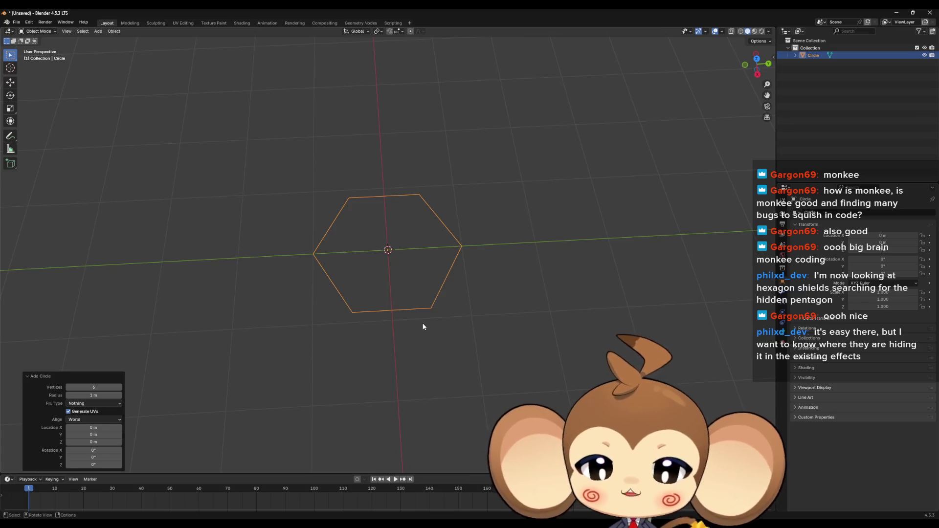
{"action": "left_click", "coordinate": [93, 395]}
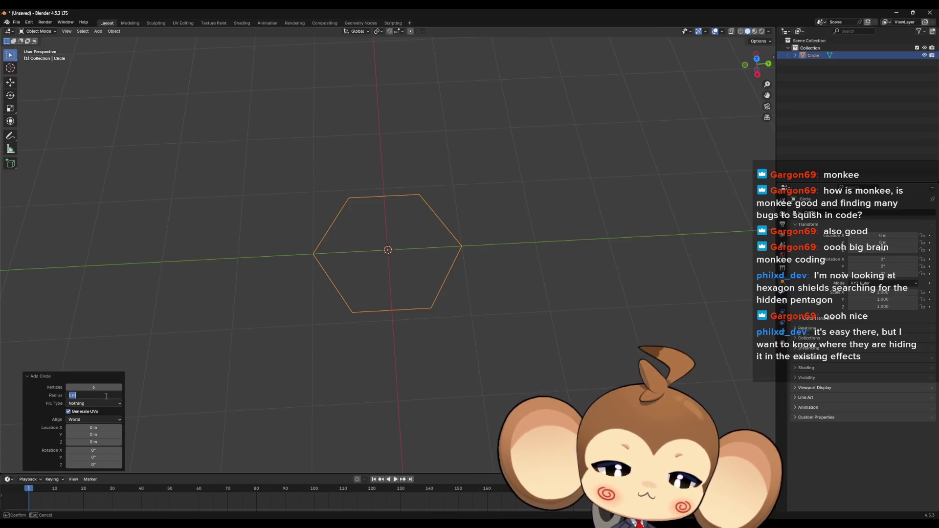
{"action": "type", "text": "0.5"}
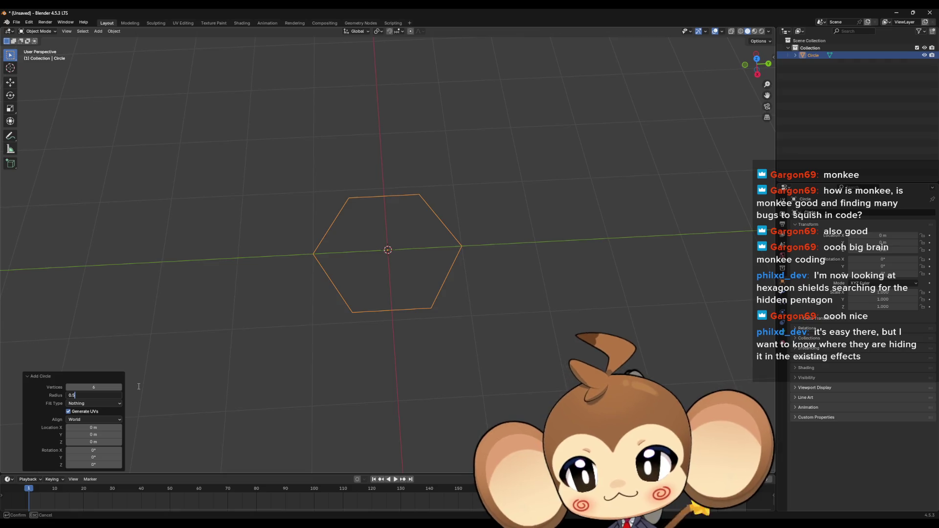
{"action": "key", "text": "Return"}
{"action": "scroll", "coordinate": [440, 327], "scroll_direction": "up", "scroll_amount": 5}
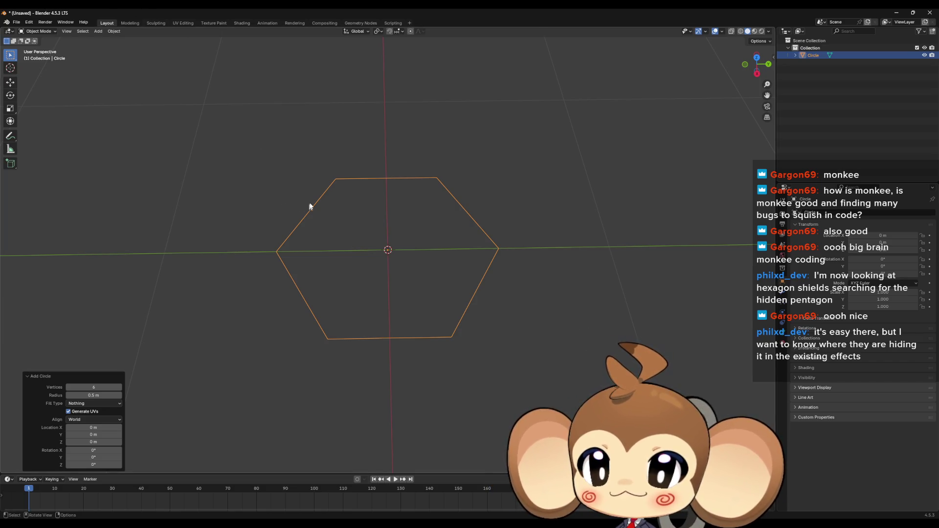
{"action": "key", "text": "Tab"}
- Box-select vertex groups and fill three faces: left triangle, central quad, right triangle
{"action": "left_click_drag", "start_coordinate": [316, 155], "coordinate": [375, 388]}
{"action": "left_click_drag", "start_coordinate": [235, 134], "coordinate": [351, 360]}
{"action": "key", "text": "f"}
{"action": "left_click_drag", "start_coordinate": [324, 139], "coordinate": [465, 385]}
{"action": "key", "text": "f"}
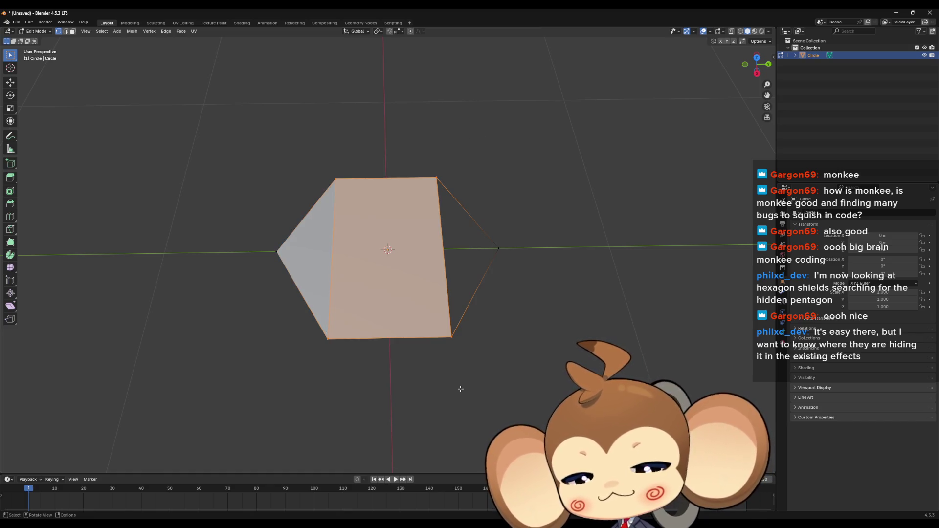
{"action": "left_click_drag", "start_coordinate": [414, 133], "coordinate": [514, 359]}
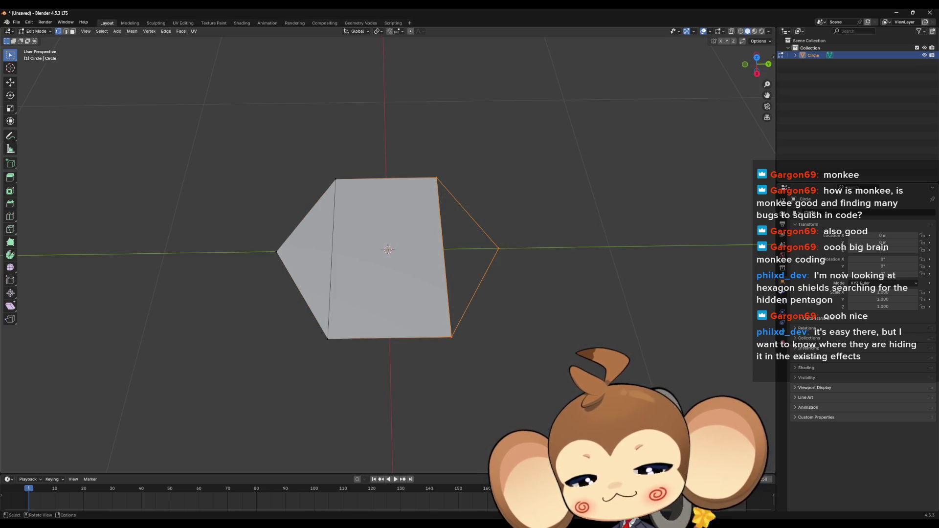
{"action": "key", "text": "f"}
- Clear the selection and orbit to tilt the filled hexagon for inspection
{"action": "key", "text": "alt+a"}
{"action": "left_click_drag", "start_coordinate": [557, 396], "coordinate": [566, 390]}
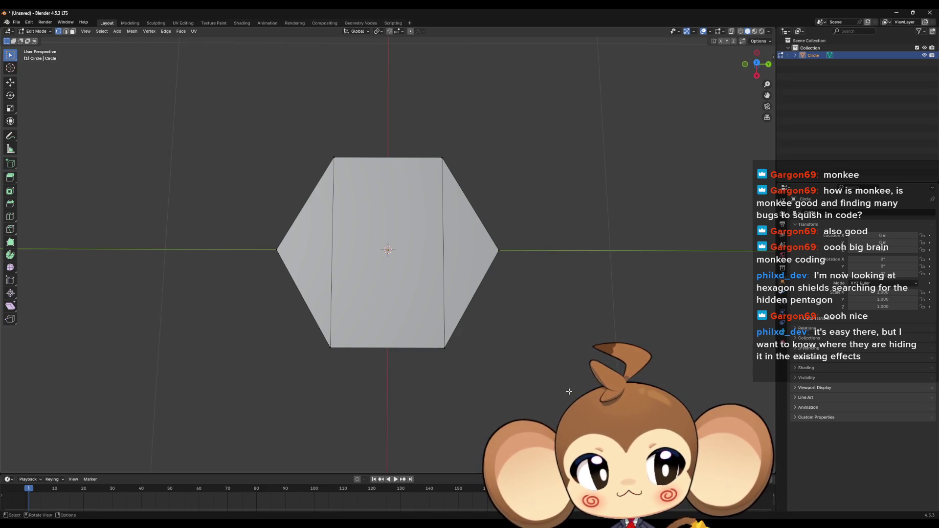
{"action": "left_click_drag", "start_coordinate": [570, 379], "coordinate": [571, 380]}
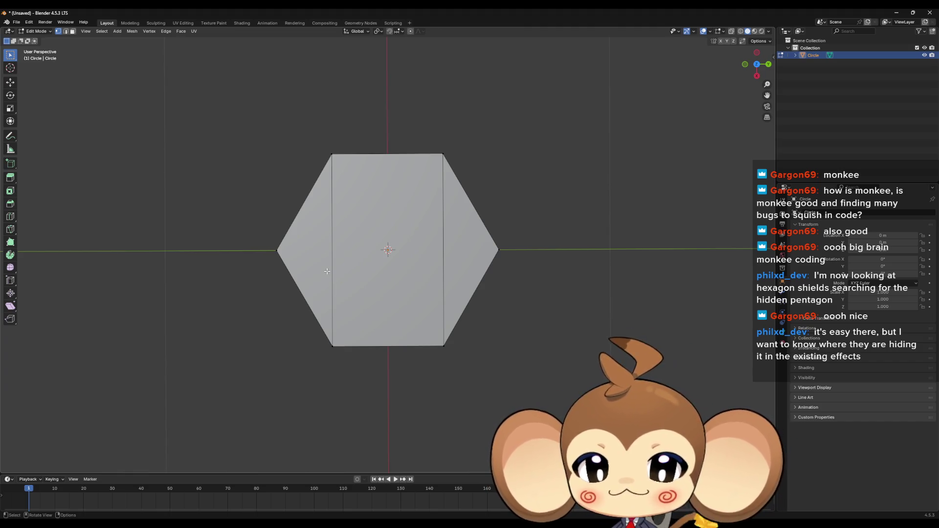
- Select the whole hexagon mesh and rotate it 90° around the Y axis so it stands upright
{"action": "left_click_drag", "start_coordinate": [310, 264], "coordinate": [413, 318]}
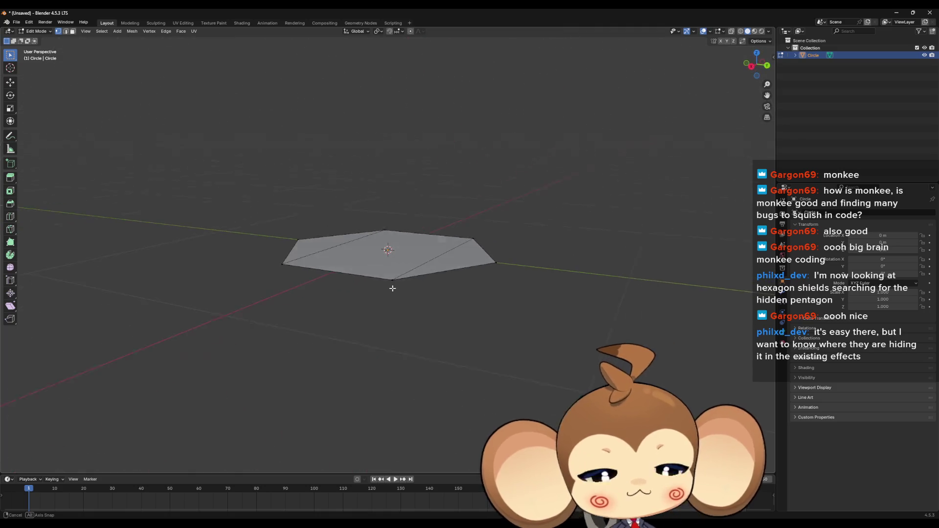
{"action": "left_click_drag", "start_coordinate": [414, 317], "coordinate": [434, 337]}
{"action": "key", "text": "a"}
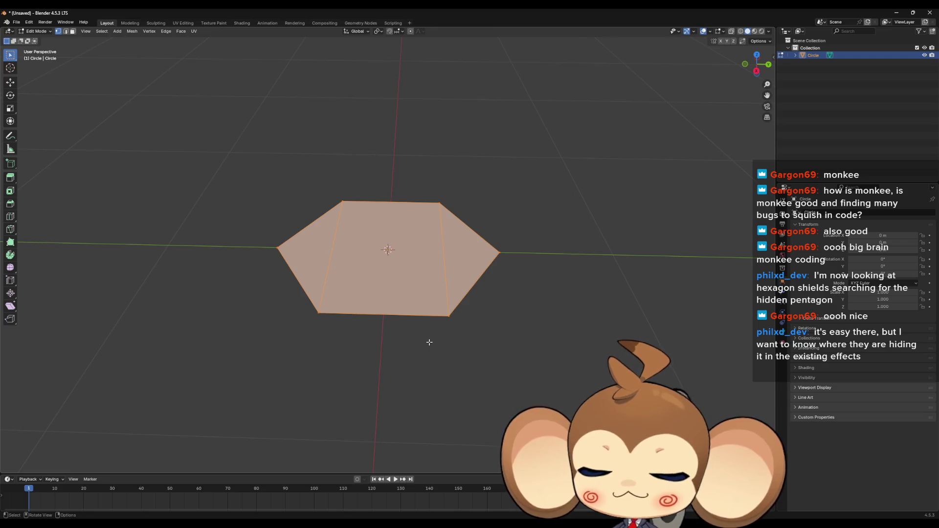
{"action": "type", "text": "ry"}
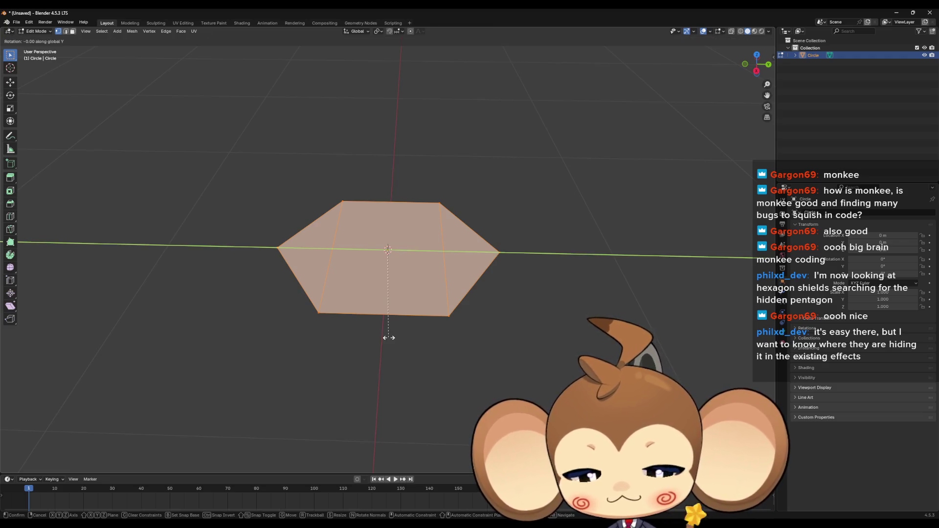
{"action": "type", "text": "90"}
{"action": "key", "text": "Return"}
{"action": "left_click_drag", "start_coordinate": [389, 331], "coordinate": [674, 73]}
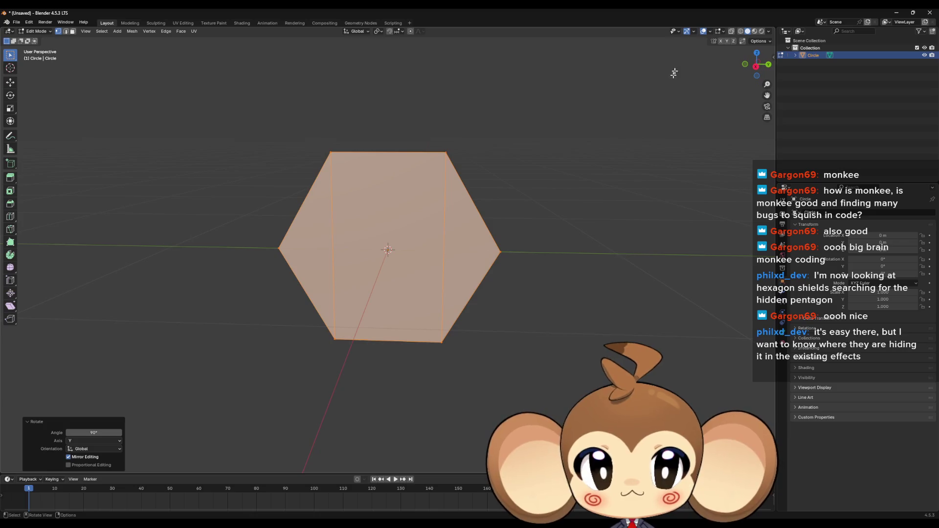
- Enable face normals in the edit-mode overlays and orbit to check the hexagon's orientation
{"action": "left_click", "coordinate": [709, 32]}
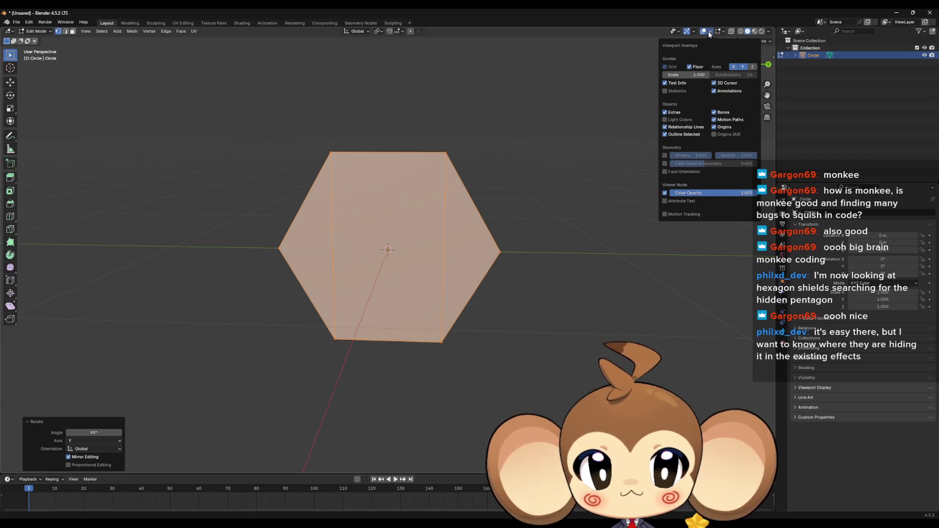
{"action": "left_click", "coordinate": [709, 33]}
{"action": "left_click", "coordinate": [722, 33]}
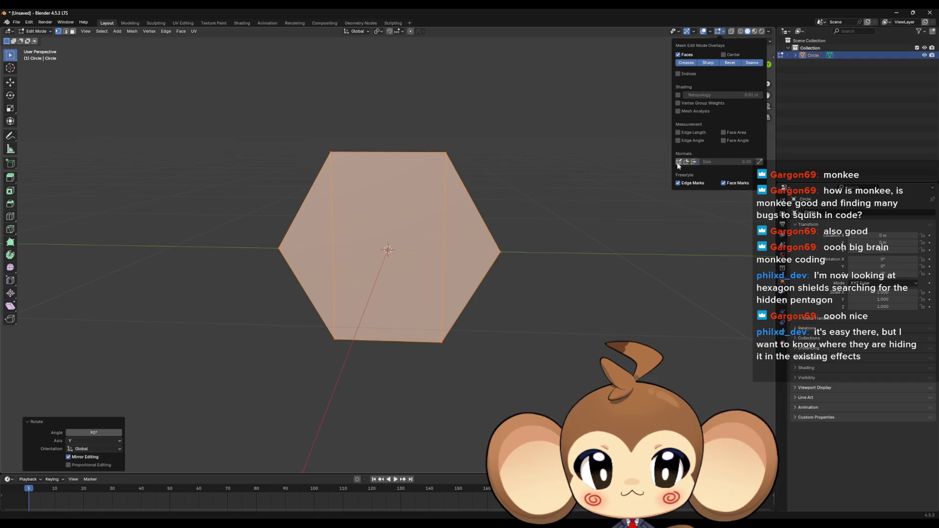
{"action": "mouse_move", "coordinate": [666, 178]}
{"action": "left_mouse_down"}
{"action": "mouse_move", "coordinate": [491, 243]}
{"action": "mouse_move", "coordinate": [597, 256]}
{"action": "mouse_move", "coordinate": [578, 262]}
{"action": "left_mouse_up"}
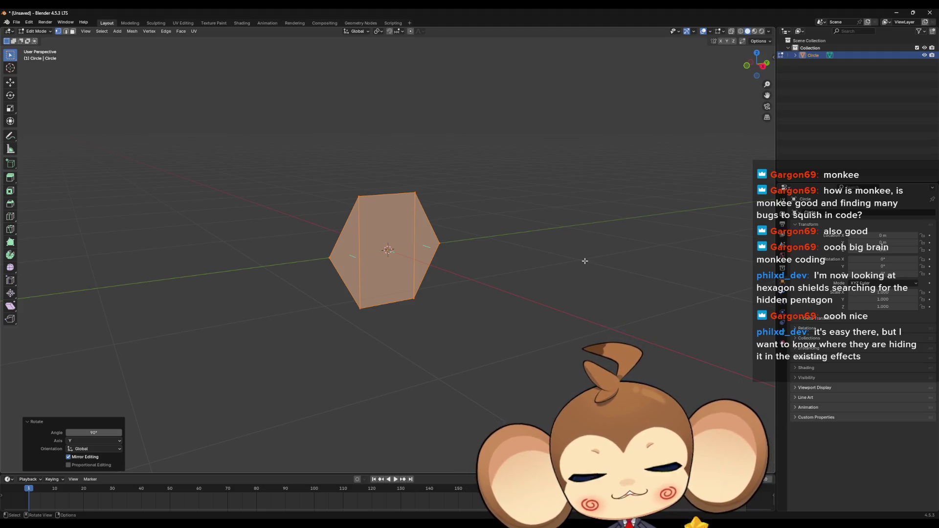
{"action": "mouse_move", "coordinate": [658, 247]}
{"action": "left_mouse_down"}
{"action": "mouse_move", "coordinate": [541, 306]}
{"action": "mouse_move", "coordinate": [416, 272]}
{"action": "left_mouse_up"}
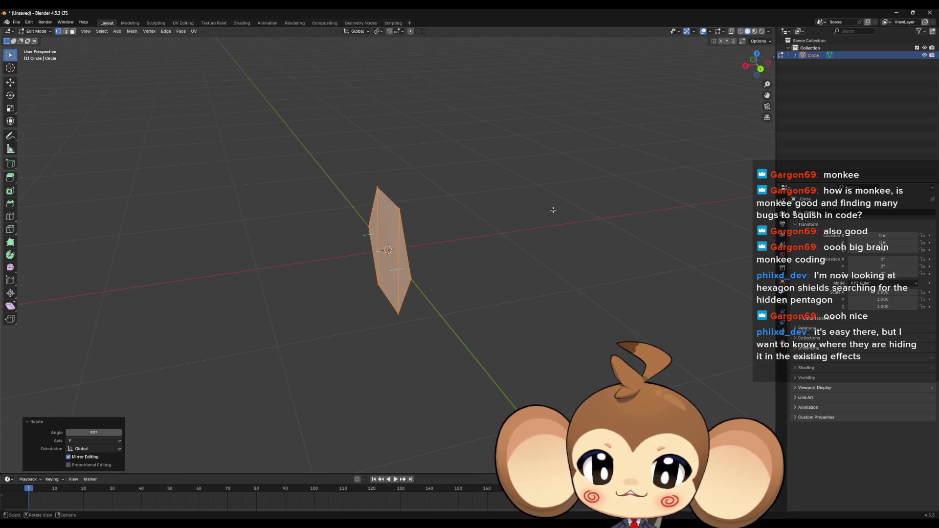
- View the hexagon face-on, deselect it and return to Object Mode
{"action": "mouse_move", "coordinate": [524, 228]}
{"action": "left_mouse_down"}
{"action": "mouse_move", "coordinate": [589, 205]}
{"action": "mouse_move", "coordinate": [643, 232]}
{"action": "left_mouse_up"}
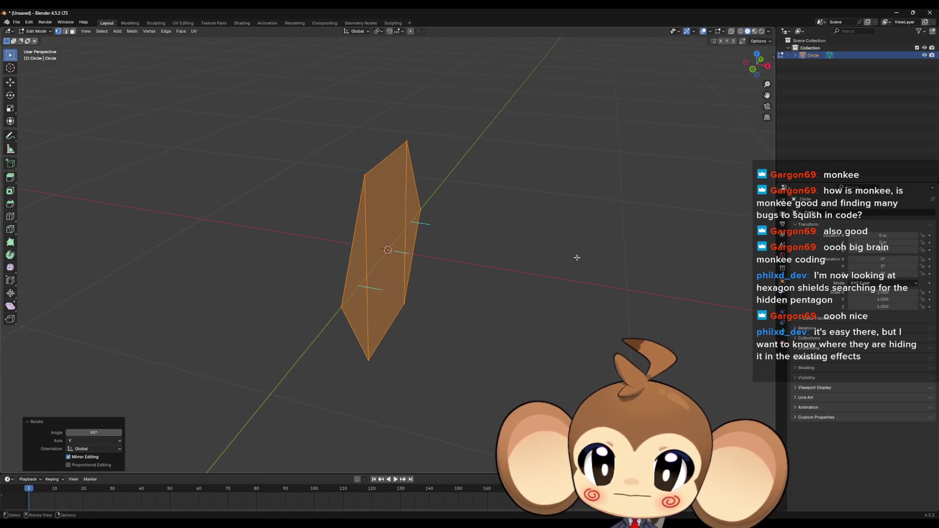
{"action": "left_click_drag", "start_coordinate": [580, 256], "coordinate": [655, 137]}
{"action": "left_click", "coordinate": [614, 195]}
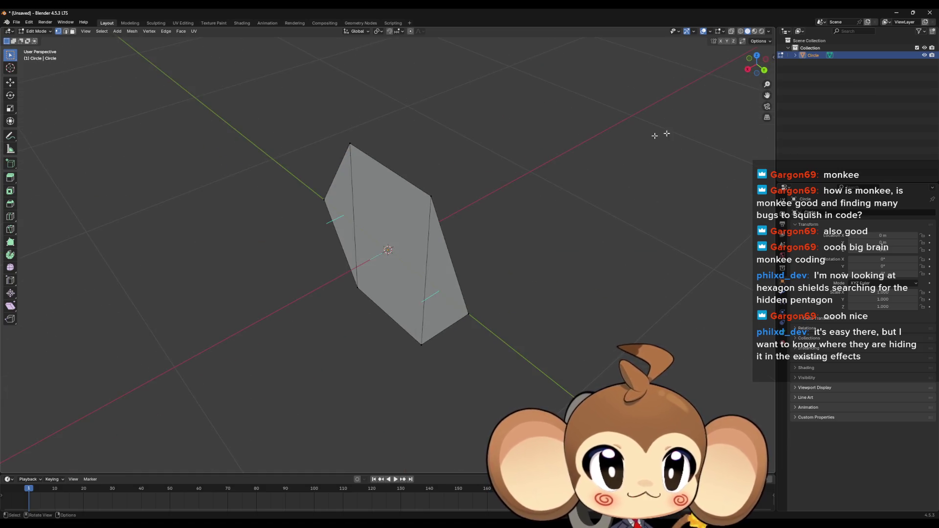
{"action": "key", "text": "Tab"}
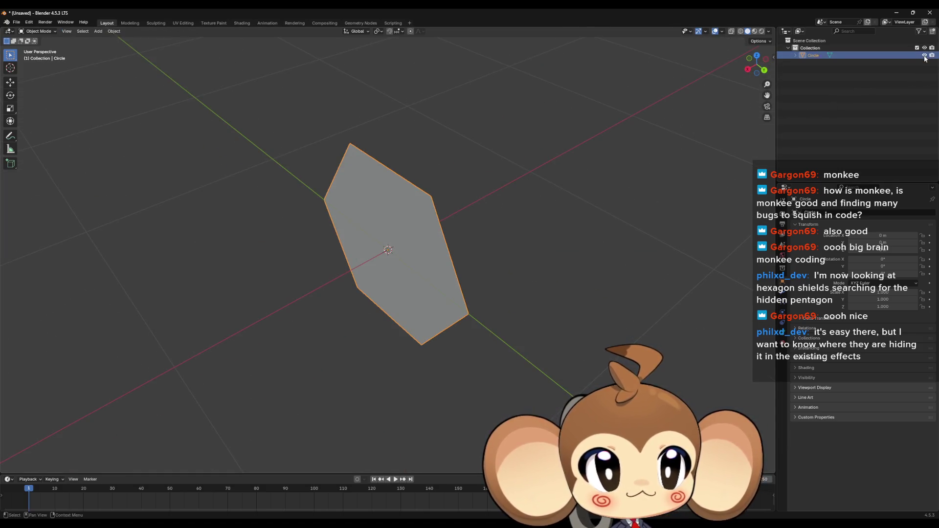
- Hide the Circle object, add a UV sphere at the origin and delete it again
{"action": "left_click", "coordinate": [924, 56]}
{"action": "left_click_drag", "start_coordinate": [498, 278], "coordinate": [497, 257]}
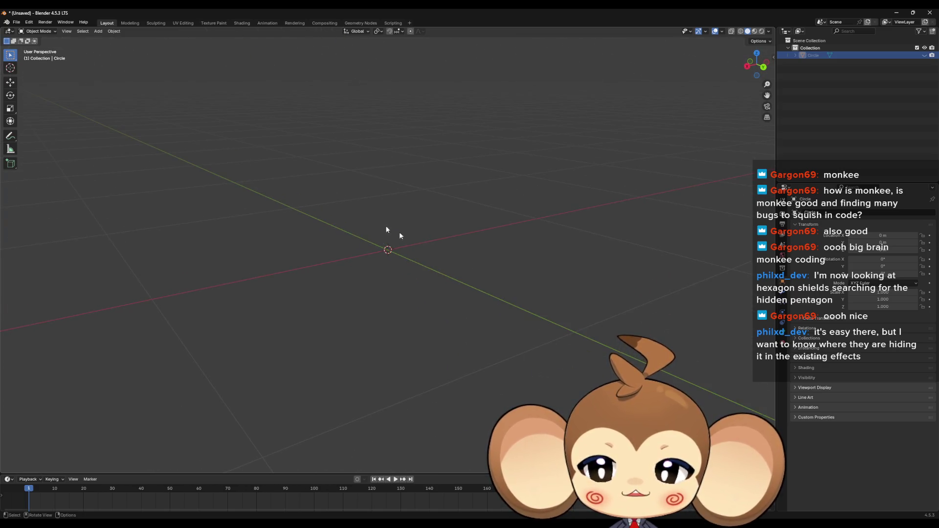
{"action": "left_click", "coordinate": [98, 32]}
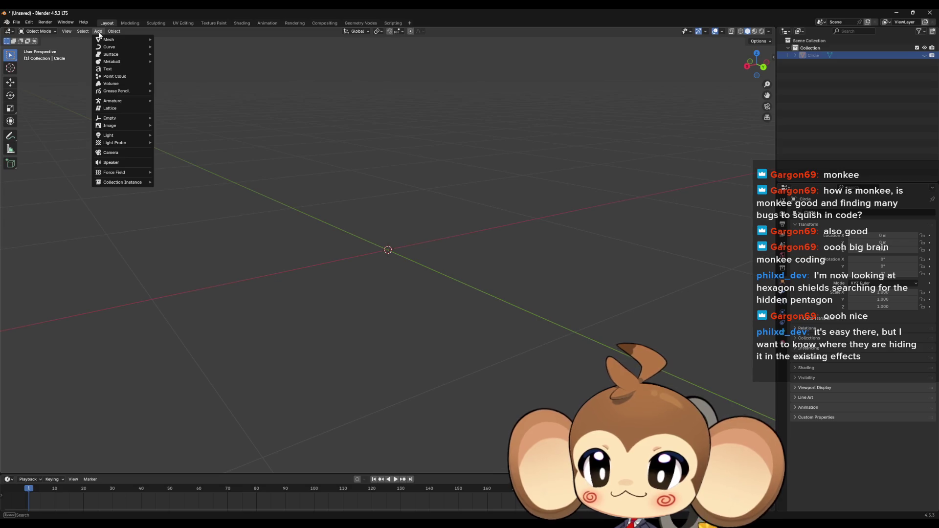
{"action": "mouse_move", "coordinate": [107, 40]}
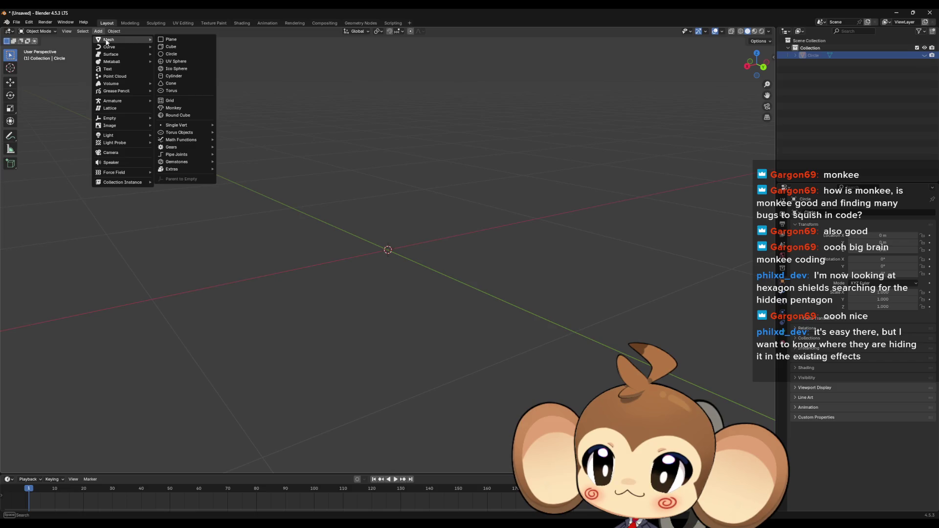
{"action": "left_click", "coordinate": [192, 60]}
{"action": "scroll", "coordinate": [425, 224], "scroll_direction": "down", "scroll_amount": 6}
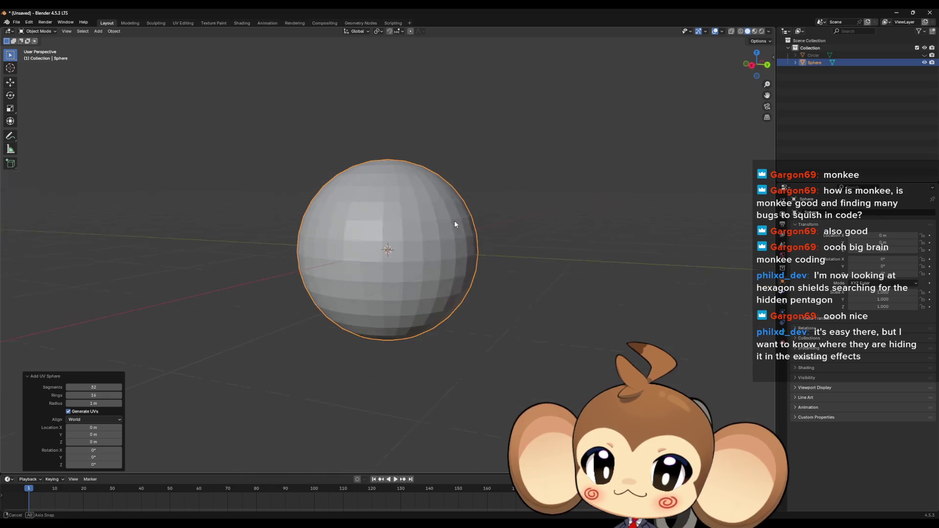
{"action": "key", "text": "Delete"}
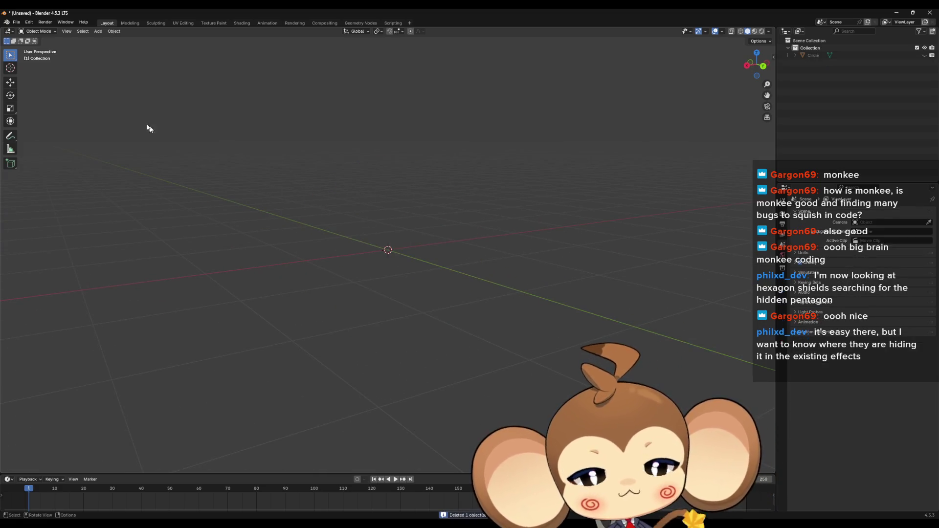
- Add an ico sphere with 4 subdivisions instead and enter Edit Mode on it
{"action": "left_click", "coordinate": [98, 31]}
{"action": "mouse_move", "coordinate": [109, 39]}
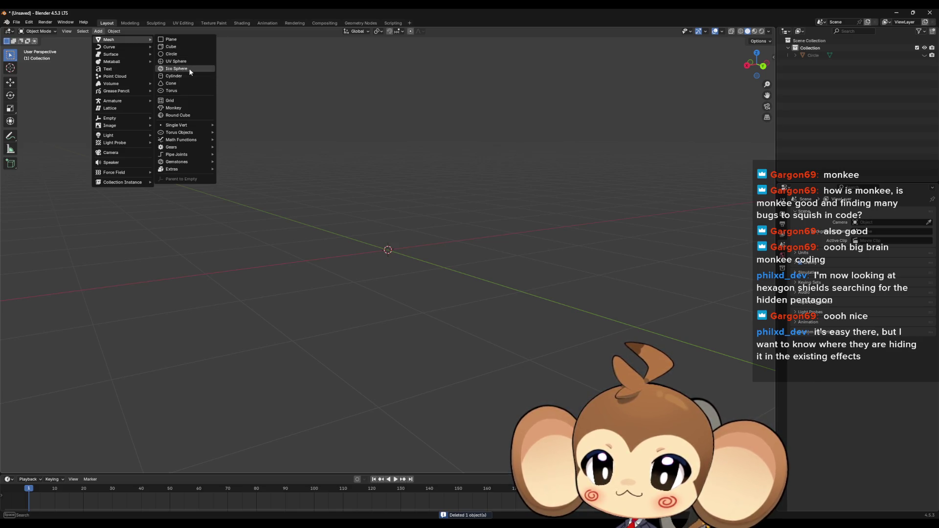
{"action": "left_click", "coordinate": [189, 69]}
{"action": "mouse_move", "coordinate": [189, 69]}
{"action": "left_mouse_down"}
{"action": "mouse_move", "coordinate": [438, 209]}
{"action": "mouse_move", "coordinate": [404, 233]}
{"action": "mouse_move", "coordinate": [407, 225]}
{"action": "left_mouse_up"}
{"action": "scroll", "coordinate": [407, 224], "scroll_direction": "down", "scroll_amount": 2}
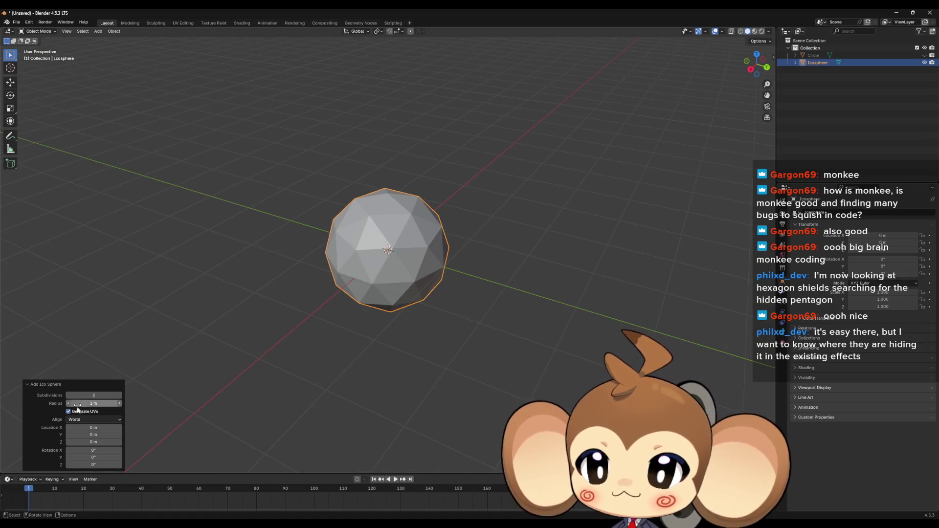
{"action": "left_click", "coordinate": [103, 395]}
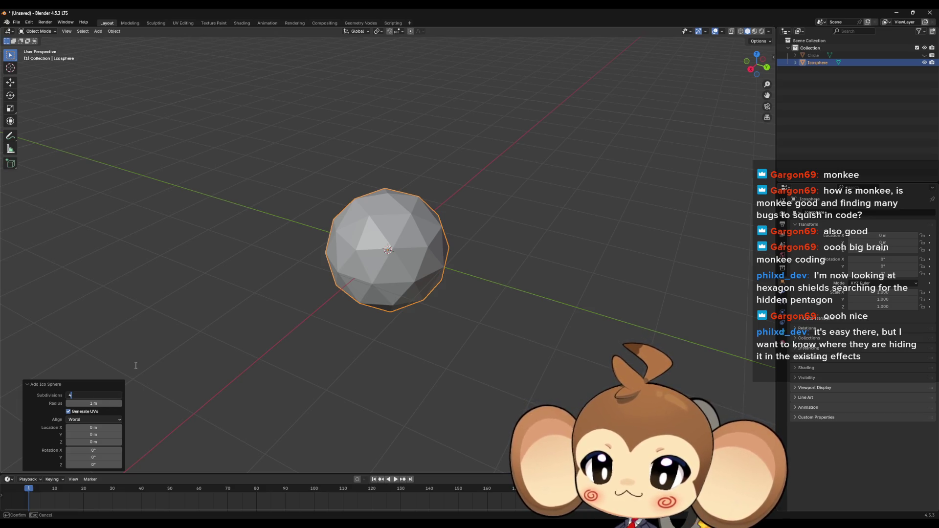
{"action": "key", "text": "Return"}
{"action": "left_click_drag", "start_coordinate": [403, 314], "coordinate": [399, 269]}
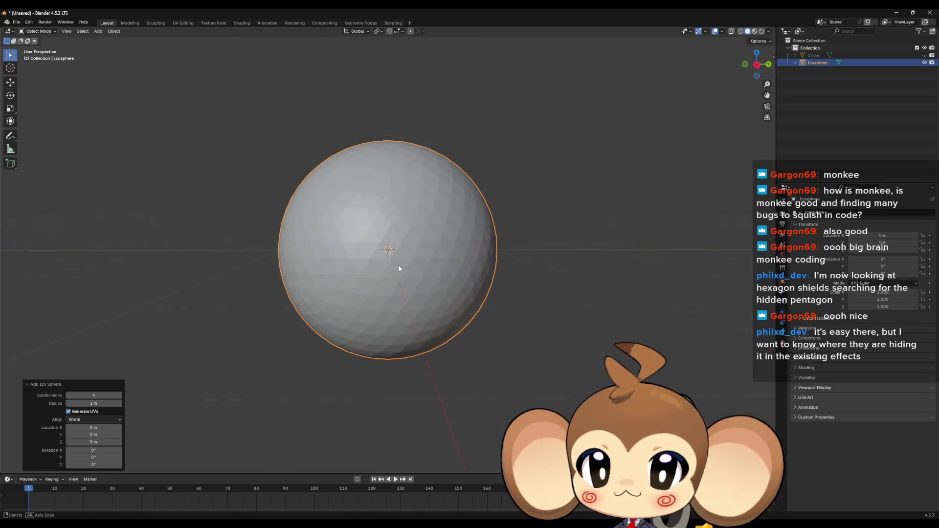
{"action": "scroll", "coordinate": [390, 267], "scroll_direction": "up", "scroll_amount": 2}
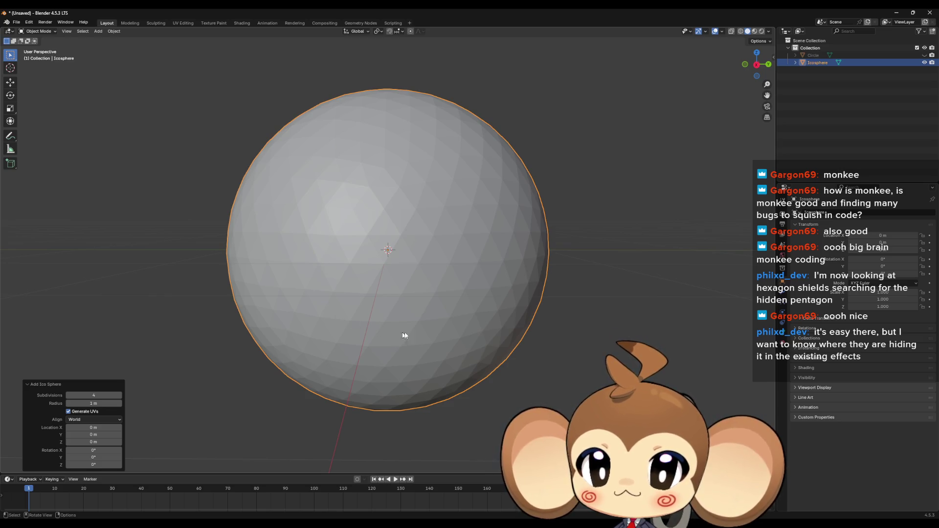
{"action": "mouse_move", "coordinate": [496, 277]}
{"action": "left_mouse_down"}
{"action": "mouse_move", "coordinate": [430, 294]}
{"action": "mouse_move", "coordinate": [419, 318]}
{"action": "mouse_move", "coordinate": [475, 302]}
{"action": "mouse_move", "coordinate": [487, 286]}
{"action": "left_mouse_up"}
{"action": "scroll", "coordinate": [417, 323], "scroll_direction": "down", "scroll_amount": 5}
{"action": "scroll", "coordinate": [414, 324], "scroll_direction": "up", "scroll_amount": 3}
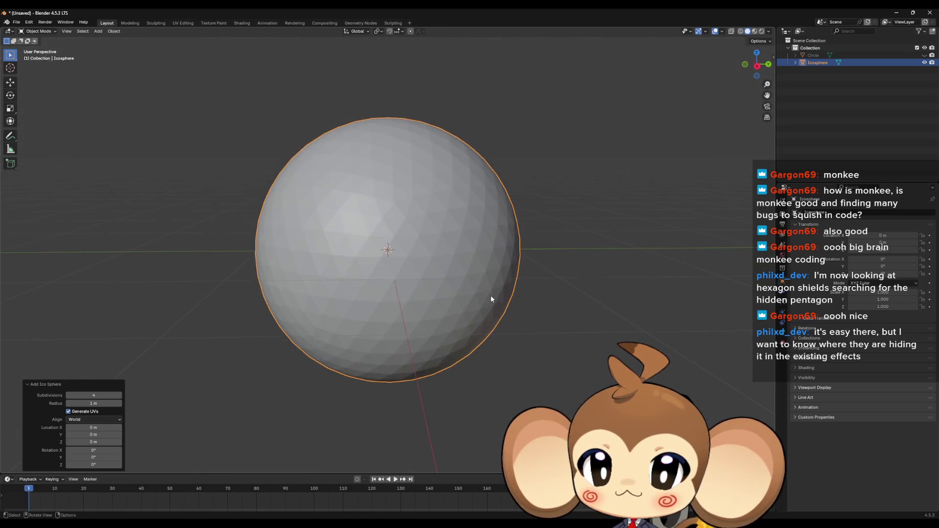
{"action": "key", "text": "Tab"}
{"action": "left_click", "coordinate": [569, 313]}
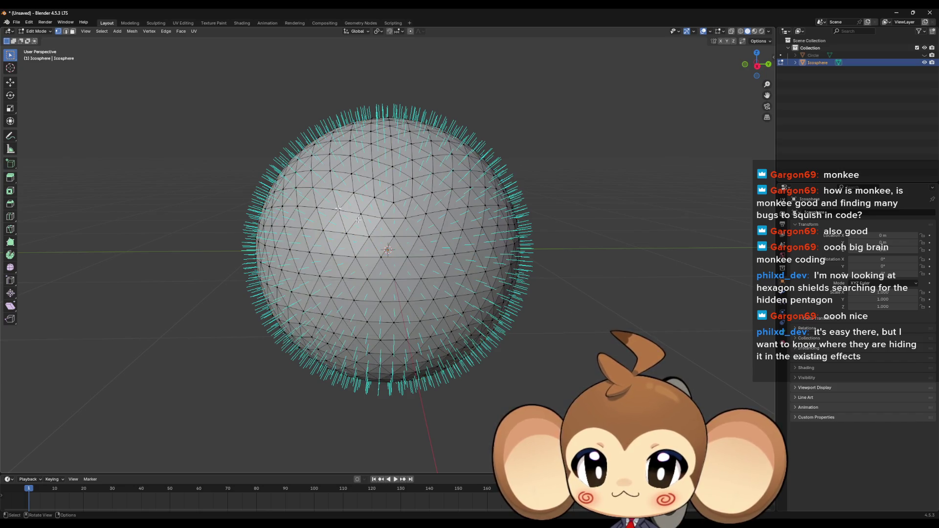
{"action": "left_click_drag", "start_coordinate": [455, 300], "coordinate": [459, 300]}
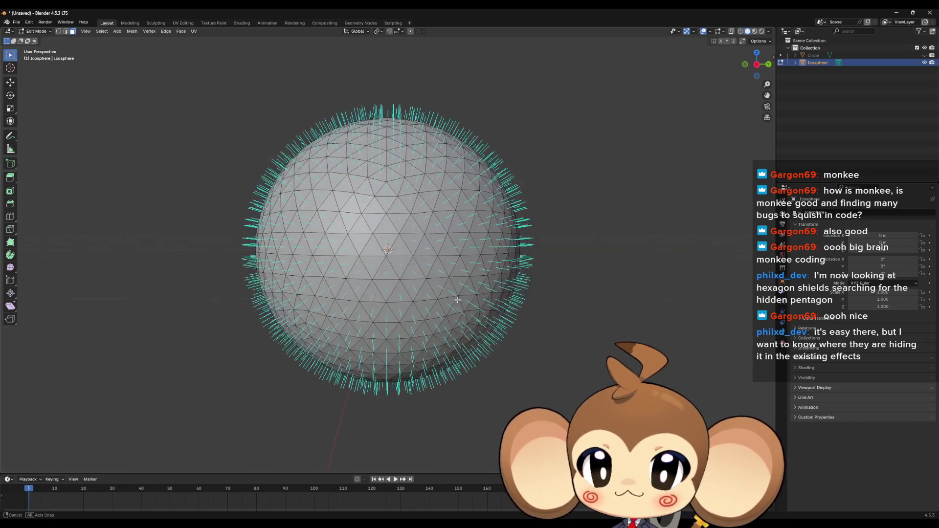
{"action": "left_click", "coordinate": [395, 248]}
{"action": "left_click", "coordinate": [396, 248], "text": "shift"}
{"action": "left_click", "coordinate": [401, 247], "text": "shift"}
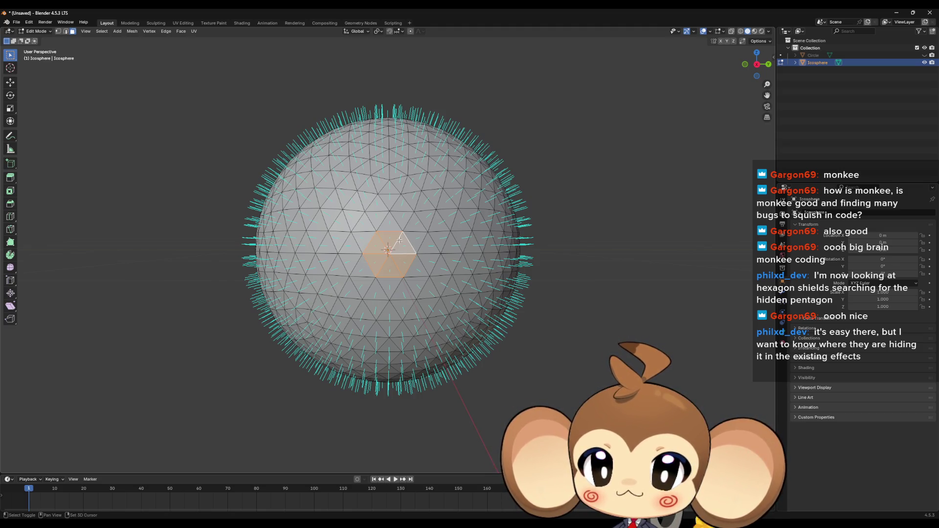
{"action": "key", "text": "ctrl+KP_Add"}
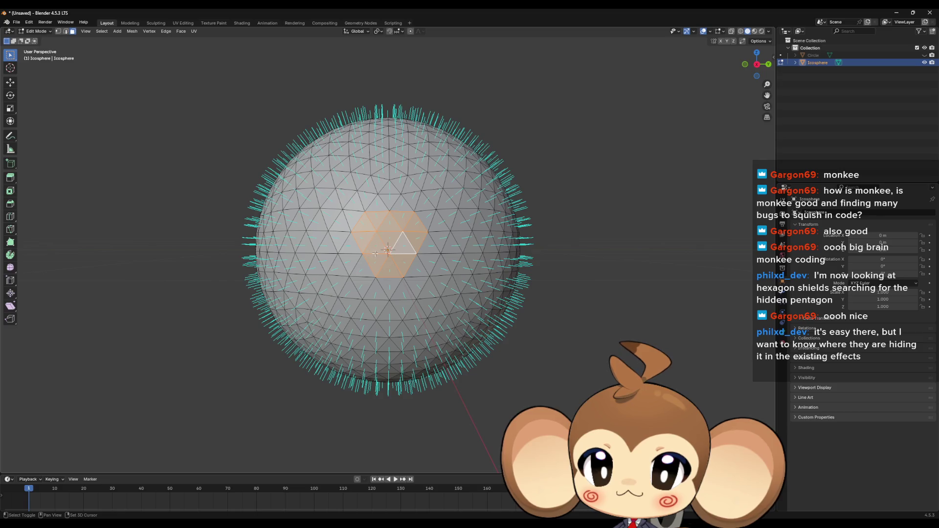
{"action": "left_click", "coordinate": [359, 254], "text": "shift"}
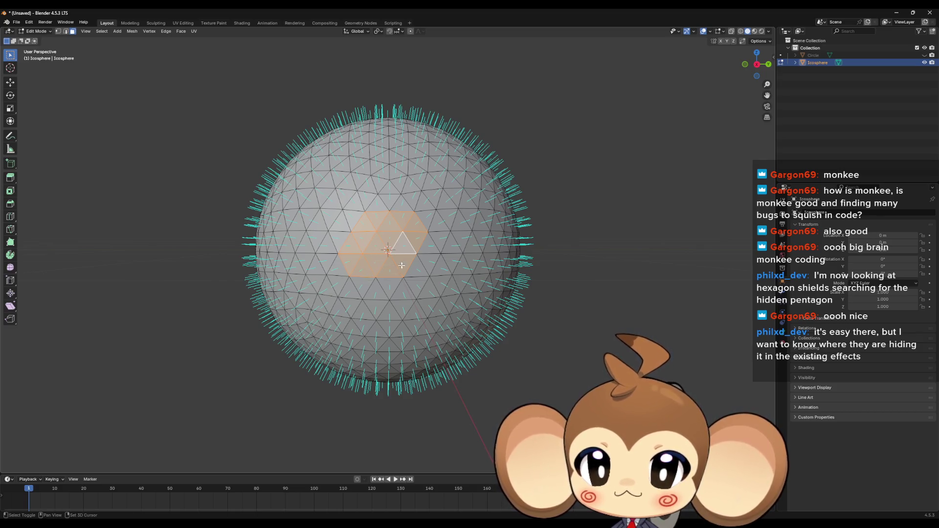
{"action": "left_click", "coordinate": [412, 267], "text": "shift"}
{"action": "left_click", "coordinate": [414, 289], "text": "shift"}
{"action": "key", "text": "g"}
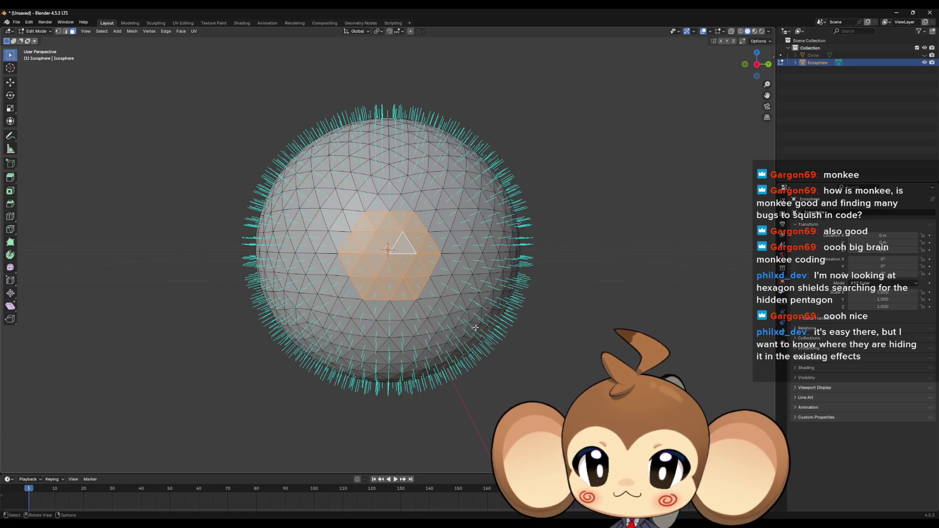
{"action": "key", "text": "x"}
{"action": "left_click_drag", "start_coordinate": [478, 331], "coordinate": [425, 354]}
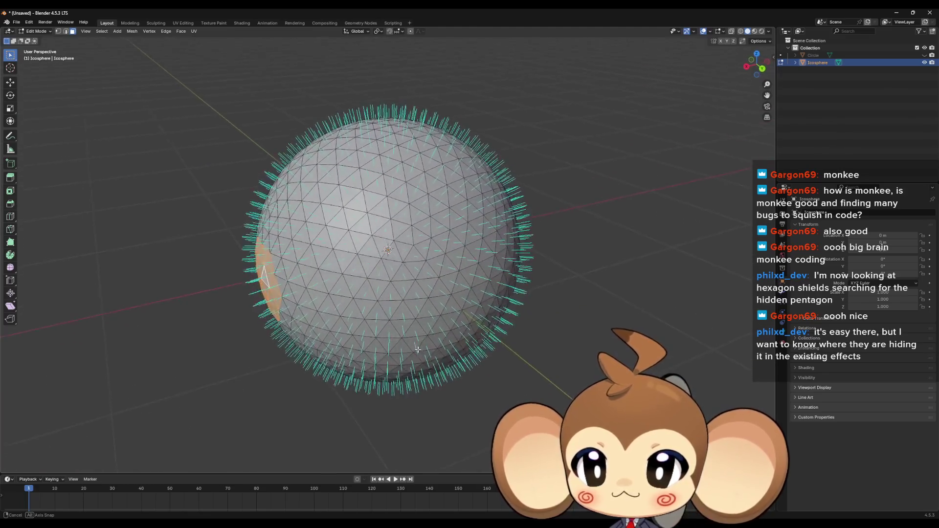
{"action": "left_click_drag", "start_coordinate": [424, 354], "coordinate": [447, 346]}
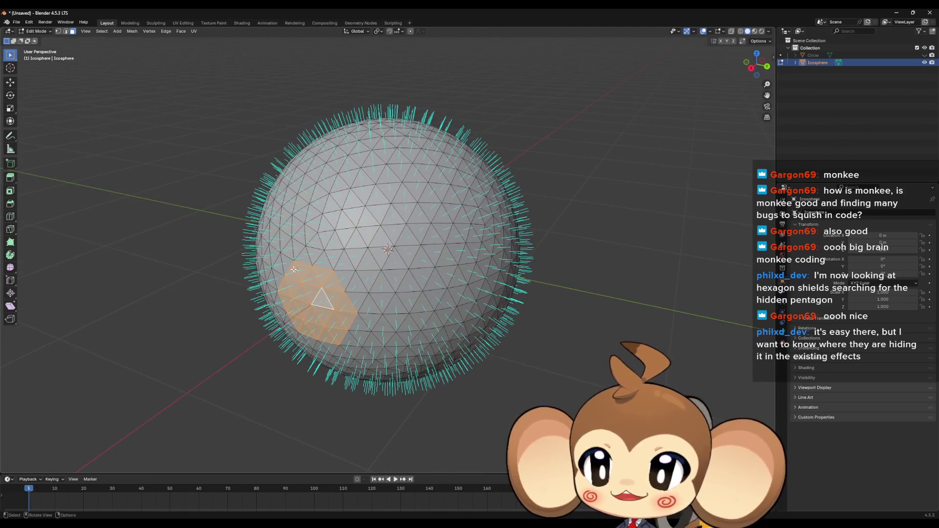
{"action": "left_click_drag", "start_coordinate": [294, 269], "coordinate": [202, 194]}
{"action": "left_click", "coordinate": [202, 195]}
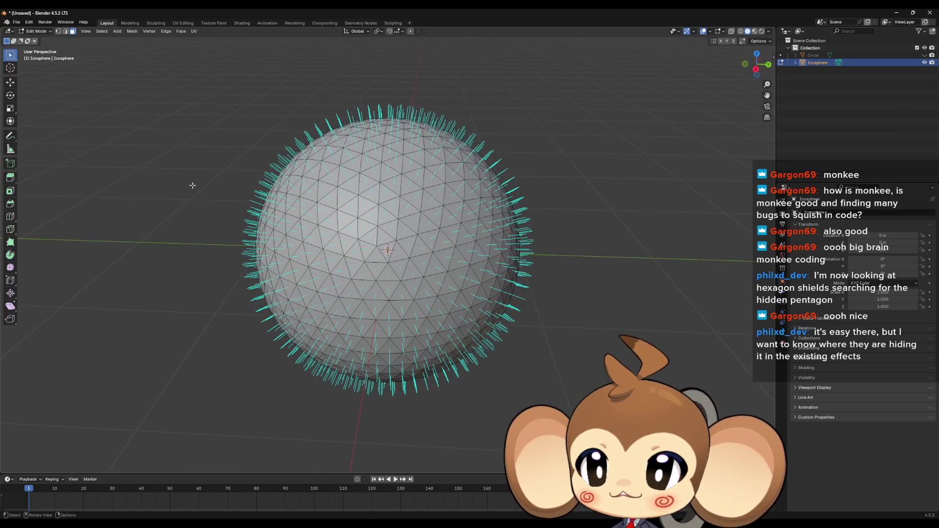
{"action": "key", "text": "Tab"}
- Delete the icosphere, add a new one with 3 subdivisions and enter Edit Mode on it
{"action": "key", "text": "Delete"}
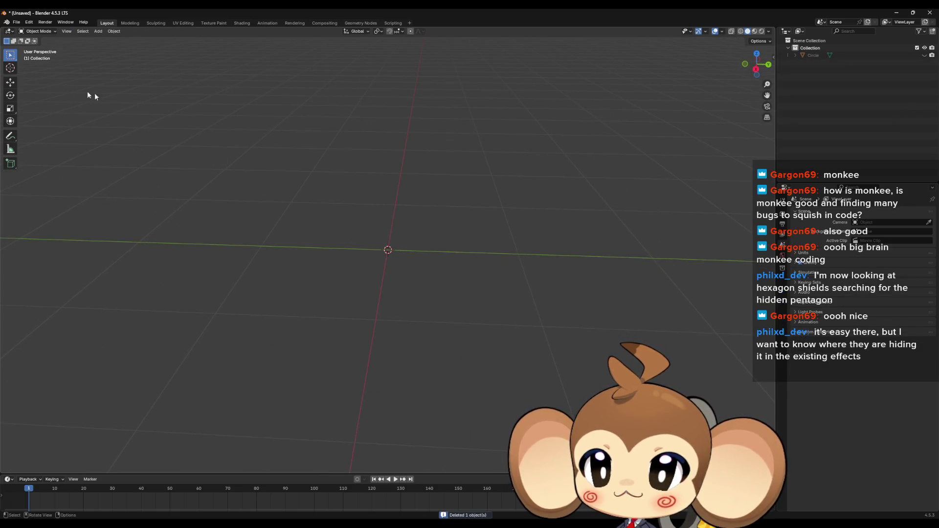
{"action": "left_click", "coordinate": [98, 30]}
{"action": "mouse_move", "coordinate": [109, 47]}
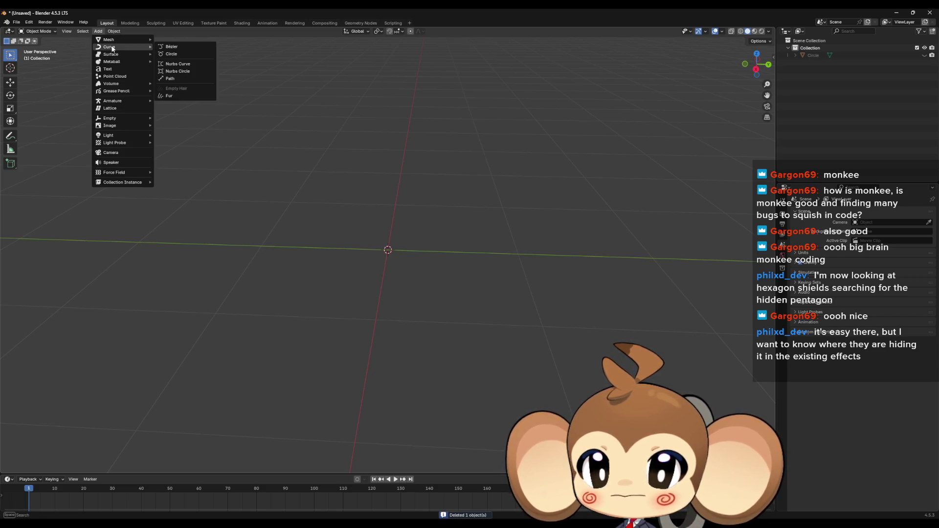
{"action": "left_click", "coordinate": [181, 69]}
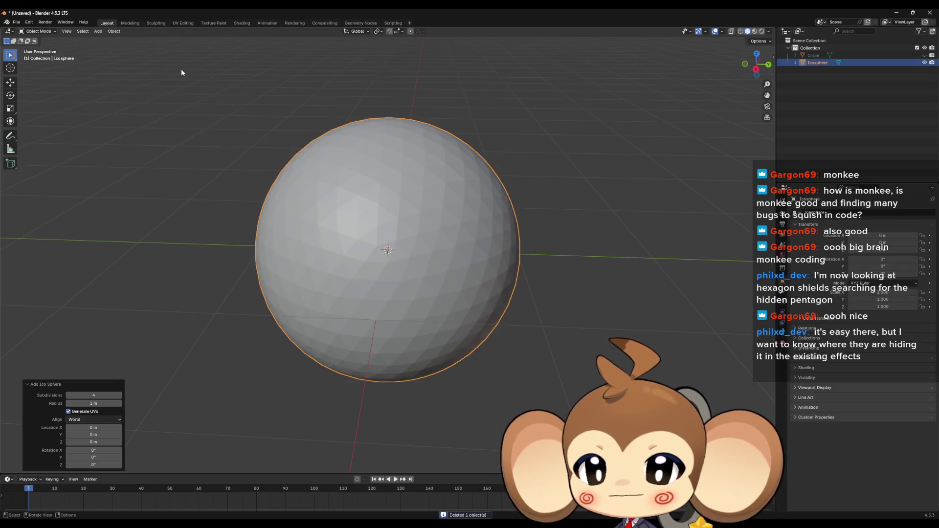
{"action": "left_click", "coordinate": [104, 395]}
{"action": "type", "text": "3"}
{"action": "key", "text": "Return"}
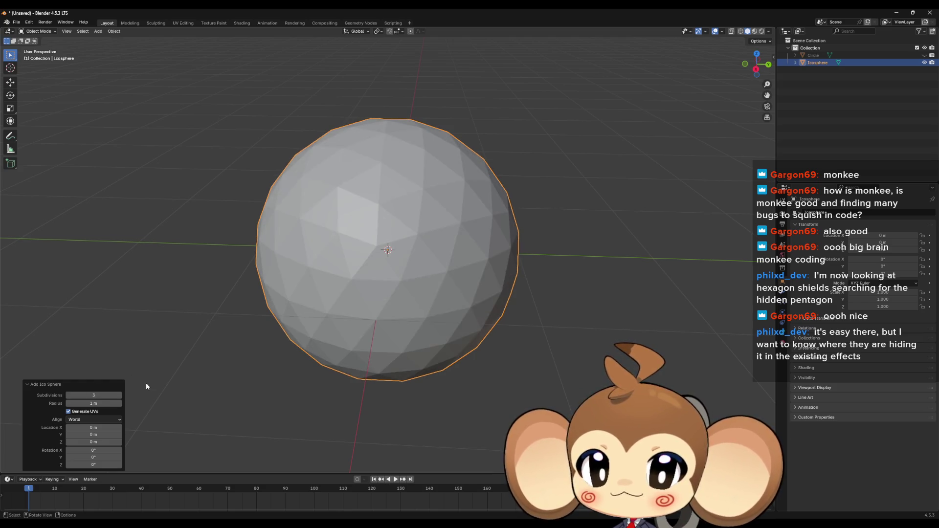
{"action": "left_click_drag", "start_coordinate": [504, 261], "coordinate": [493, 260]}
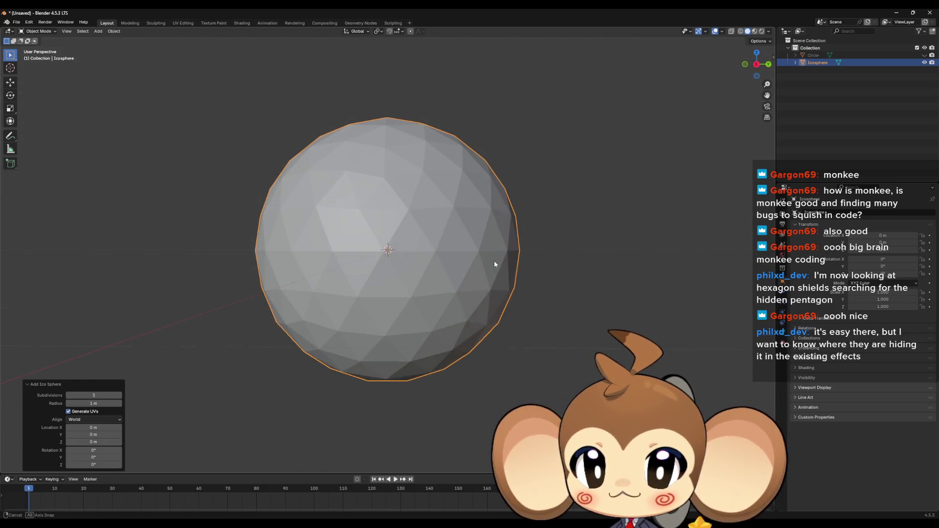
{"action": "key", "text": "Tab"}
{"action": "left_click_drag", "start_coordinate": [403, 217], "coordinate": [402, 222]}
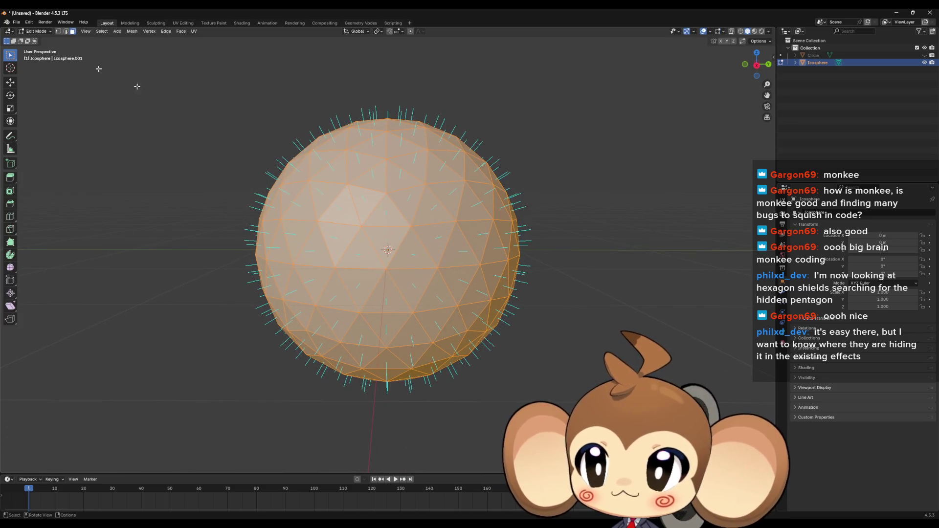
- Select a central hexagon of faces and grow it into a patch with circle select and added face groups
{"action": "left_click", "coordinate": [367, 253]}
{"action": "scroll", "coordinate": [367, 249], "scroll_direction": "down", "scroll_amount": 2}
{"action": "key", "text": "c"}
{"action": "mouse_move", "coordinate": [414, 276]}
{"action": "left_mouse_down"}
{"action": "mouse_move", "coordinate": [365, 273]}
{"action": "mouse_move", "coordinate": [421, 312]}
{"action": "left_mouse_up"}
{"action": "left_click_drag", "start_coordinate": [469, 227], "coordinate": [440, 268]}
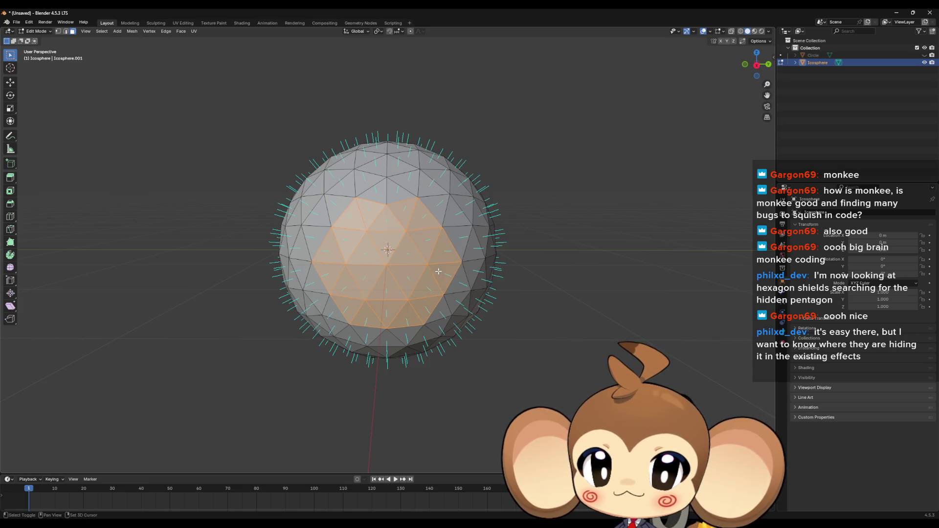
{"action": "mouse_move", "coordinate": [503, 288]}
{"action": "left_mouse_down"}
{"action": "mouse_move", "coordinate": [432, 277]}
{"action": "mouse_move", "coordinate": [478, 270]}
{"action": "mouse_move", "coordinate": [467, 284]}
{"action": "left_mouse_up"}
{"action": "scroll", "coordinate": [432, 277], "scroll_direction": "down", "scroll_amount": 1}
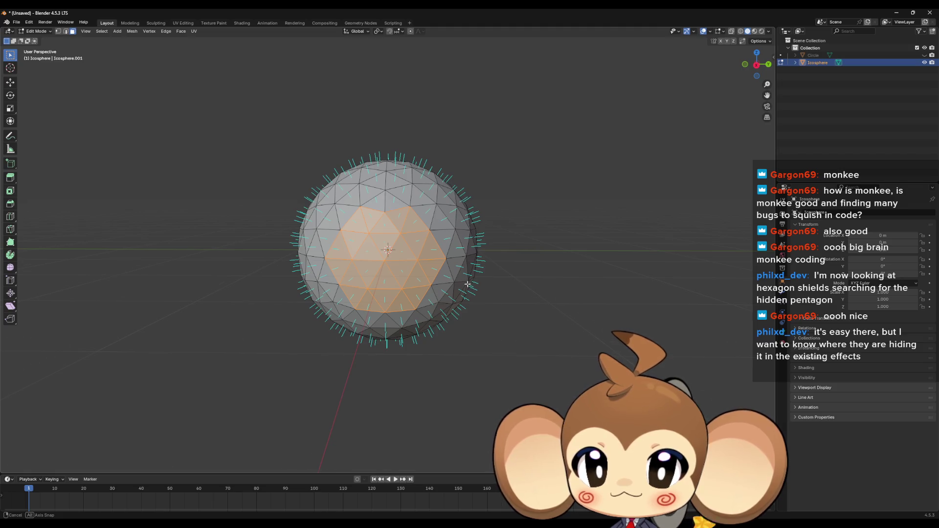
{"action": "left_click_drag", "start_coordinate": [467, 285], "coordinate": [430, 283]}
{"action": "scroll", "coordinate": [429, 283], "scroll_direction": "up", "scroll_amount": 1}
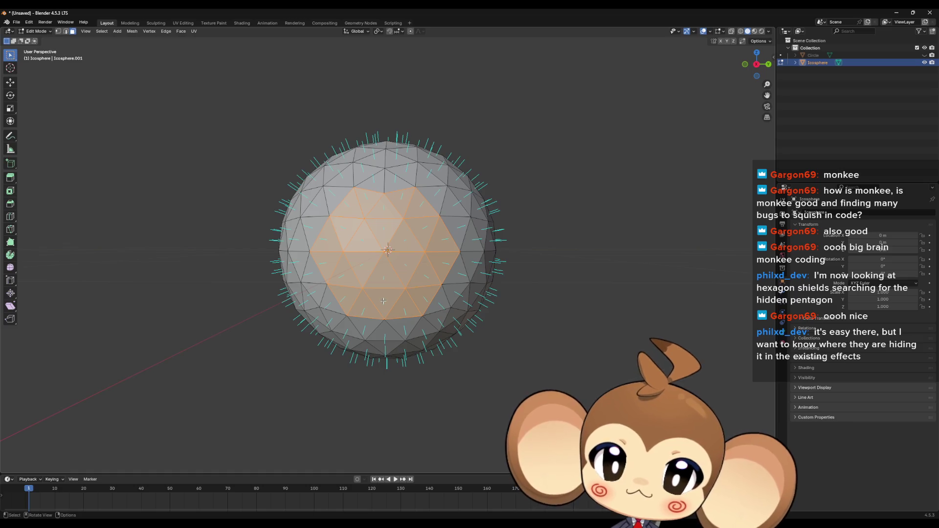
{"action": "left_click", "coordinate": [389, 199], "text": "shift"}
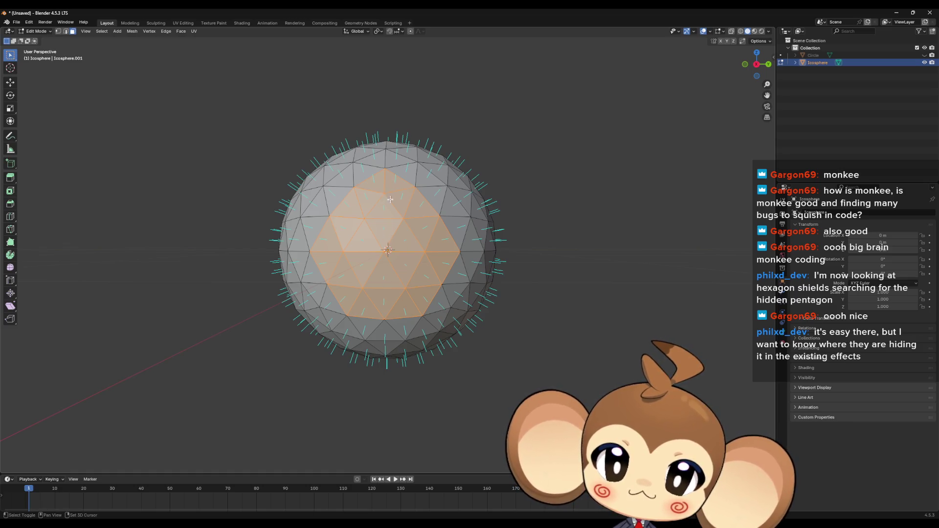
{"action": "left_click", "coordinate": [330, 293], "text": "shift"}
{"action": "left_click", "coordinate": [450, 293], "text": "shift"}
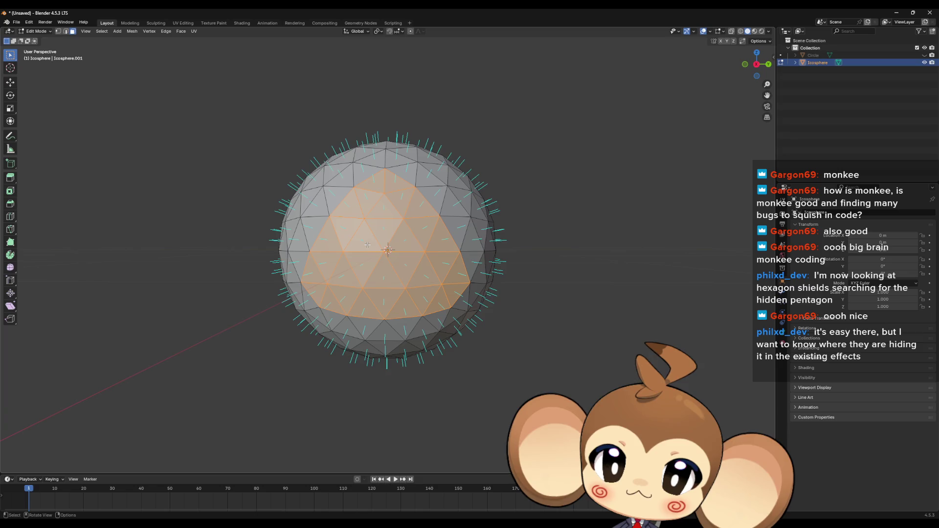
- Restart from the centre hexagon and add faces around its left, top, right and lower edges
{"action": "left_click", "coordinate": [352, 294]}
{"action": "left_click_drag", "start_coordinate": [370, 249], "coordinate": [398, 265]}
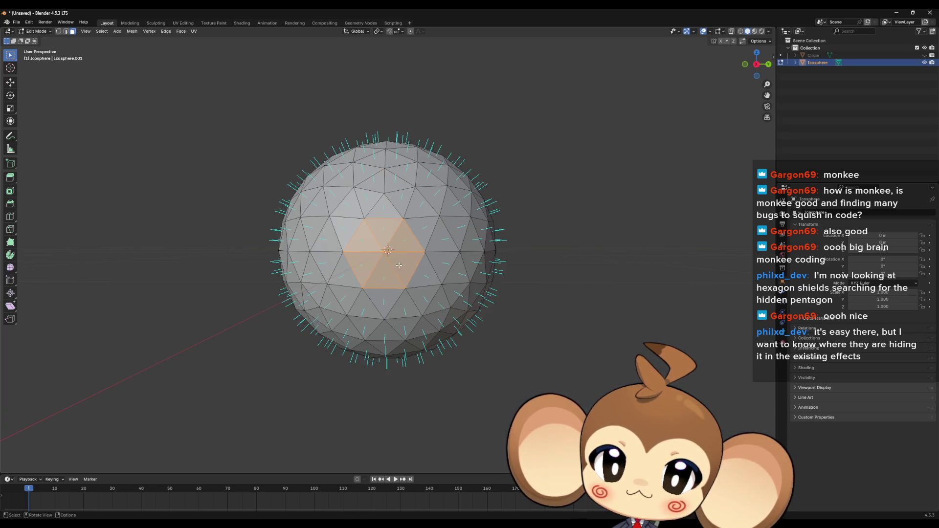
{"action": "left_click", "coordinate": [345, 287], "text": "shift"}
{"action": "left_click", "coordinate": [326, 253], "text": "shift"}
{"action": "left_click", "coordinate": [338, 223], "text": "shift"}
{"action": "left_click", "coordinate": [364, 203], "text": "shift"}
{"action": "left_click", "coordinate": [402, 200], "text": "shift"}
{"action": "left_click", "coordinate": [443, 237], "text": "shift"}
{"action": "left_click", "coordinate": [443, 268], "text": "shift"}
{"action": "left_click", "coordinate": [433, 280], "text": "shift"}
{"action": "left_click", "coordinate": [423, 296], "text": "shift"}
{"action": "left_click", "coordinate": [407, 304], "text": "shift"}
{"action": "left_click", "coordinate": [364, 304], "text": "shift"}
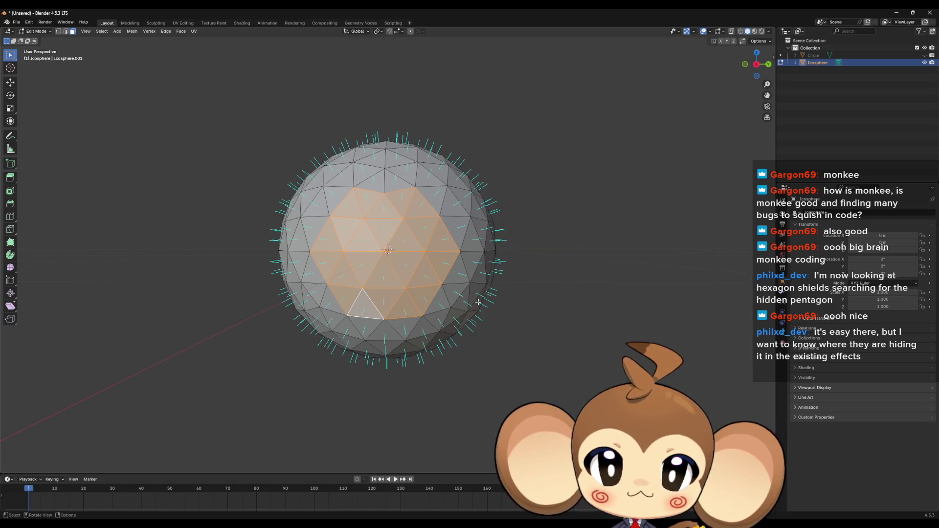
- Orbit around the icosphere to inspect the patch from below and the front, cancelling a box select
{"action": "mouse_move", "coordinate": [408, 256]}
{"action": "left_mouse_down"}
{"action": "mouse_move", "coordinate": [380, 244]}
{"action": "mouse_move", "coordinate": [369, 216]}
{"action": "mouse_move", "coordinate": [399, 244]}
{"action": "mouse_move", "coordinate": [417, 306]}
{"action": "left_mouse_up"}
{"action": "scroll", "coordinate": [422, 307], "scroll_direction": "down", "scroll_amount": 3}
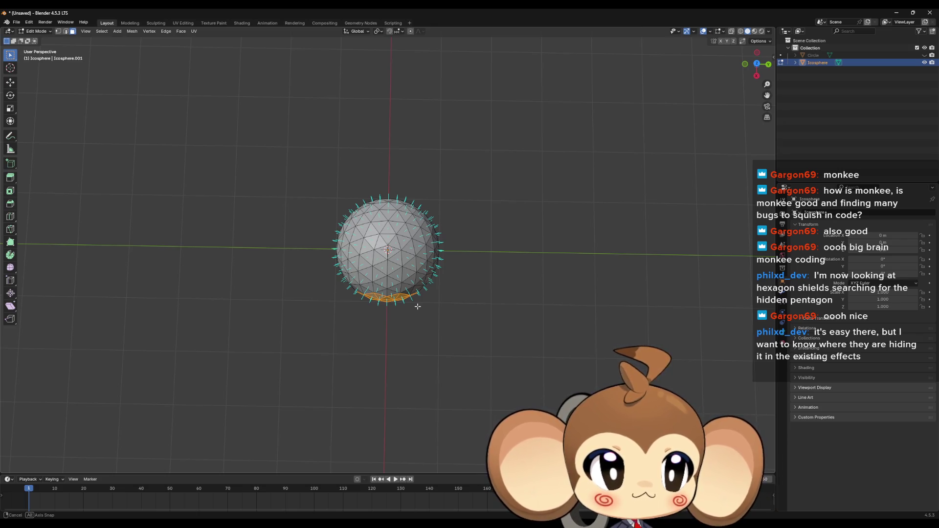
{"action": "mouse_move", "coordinate": [417, 305]}
{"action": "left_mouse_down"}
{"action": "mouse_move", "coordinate": [413, 286]}
{"action": "mouse_move", "coordinate": [345, 230]}
{"action": "mouse_move", "coordinate": [350, 258]}
{"action": "mouse_move", "coordinate": [293, 217]}
{"action": "left_mouse_up"}
{"action": "scroll", "coordinate": [349, 258], "scroll_direction": "up", "scroll_amount": 4}
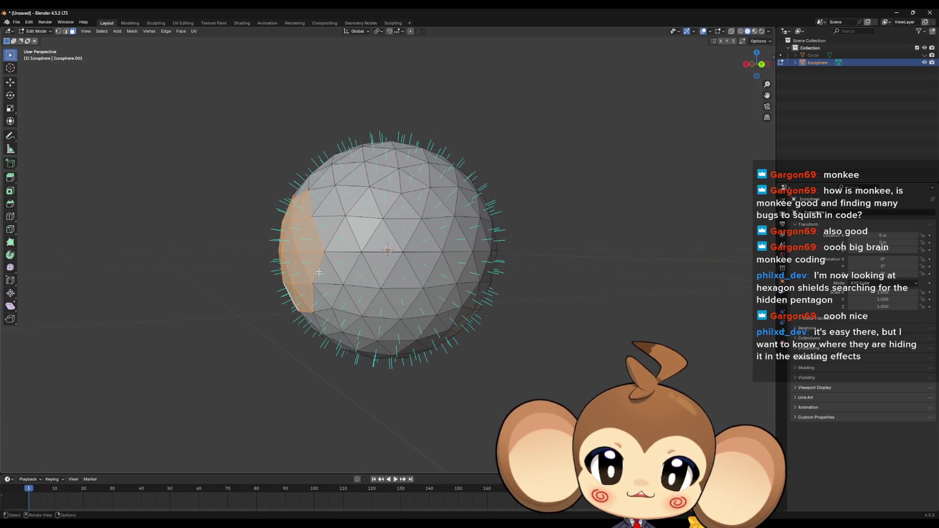
{"action": "left_click_drag", "start_coordinate": [321, 283], "coordinate": [445, 278]}
{"action": "mouse_move", "coordinate": [422, 270]}
{"action": "left_mouse_down"}
{"action": "mouse_move", "coordinate": [408, 267]}
{"action": "mouse_move", "coordinate": [378, 297]}
{"action": "left_mouse_up"}
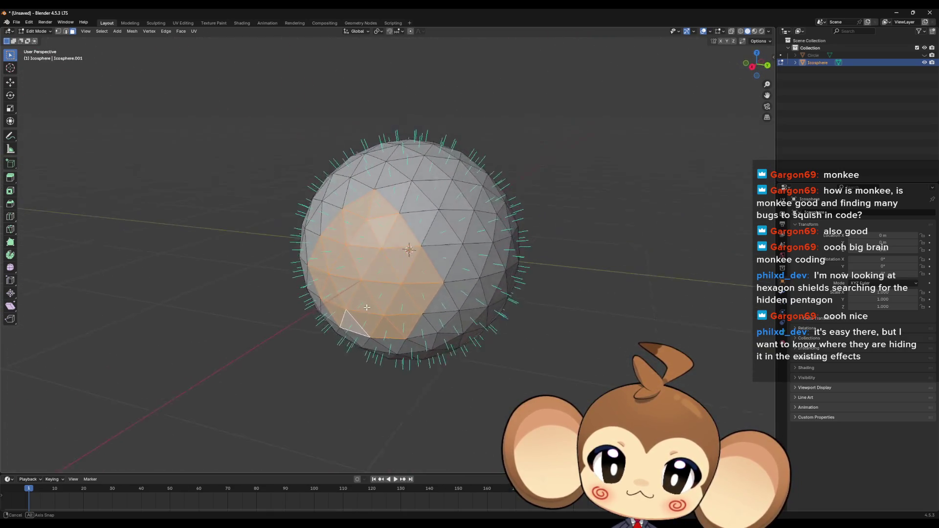
{"action": "mouse_move", "coordinate": [378, 297]}
{"action": "left_mouse_down"}
{"action": "mouse_move", "coordinate": [424, 290]}
{"action": "mouse_move", "coordinate": [425, 303]}
{"action": "mouse_move", "coordinate": [461, 301]}
{"action": "mouse_move", "coordinate": [453, 323]}
{"action": "mouse_move", "coordinate": [477, 314]}
{"action": "mouse_move", "coordinate": [430, 292]}
{"action": "left_mouse_up"}
{"action": "key", "text": "b"}
{"action": "key", "text": "Escape"}
{"action": "scroll", "coordinate": [460, 301], "scroll_direction": "down", "scroll_amount": 2}
{"action": "scroll", "coordinate": [430, 292], "scroll_direction": "up", "scroll_amount": 1}
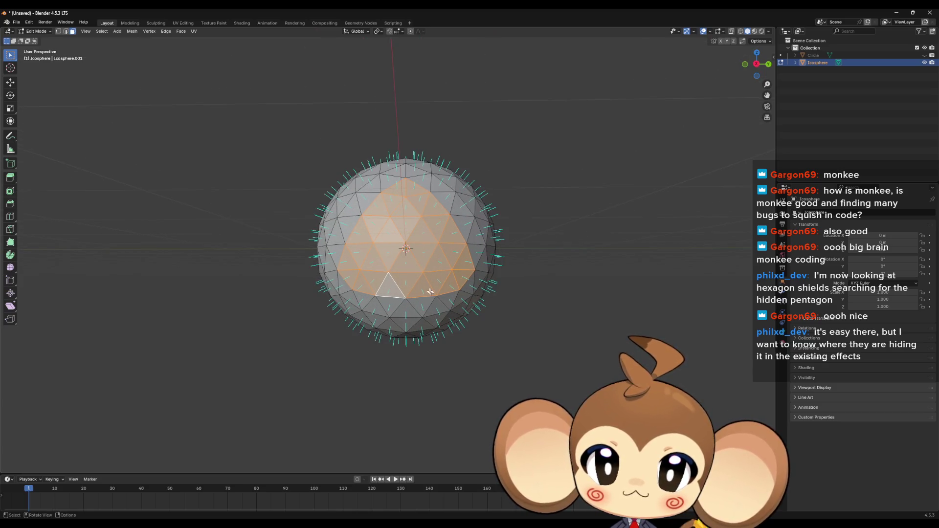
- Add upper-left, upper-right and bottom faces to the patch, then snap to Right Orthographic view
{"action": "left_click", "coordinate": [350, 229], "text": "shift"}
{"action": "left_click", "coordinate": [349, 207], "text": "shift"}
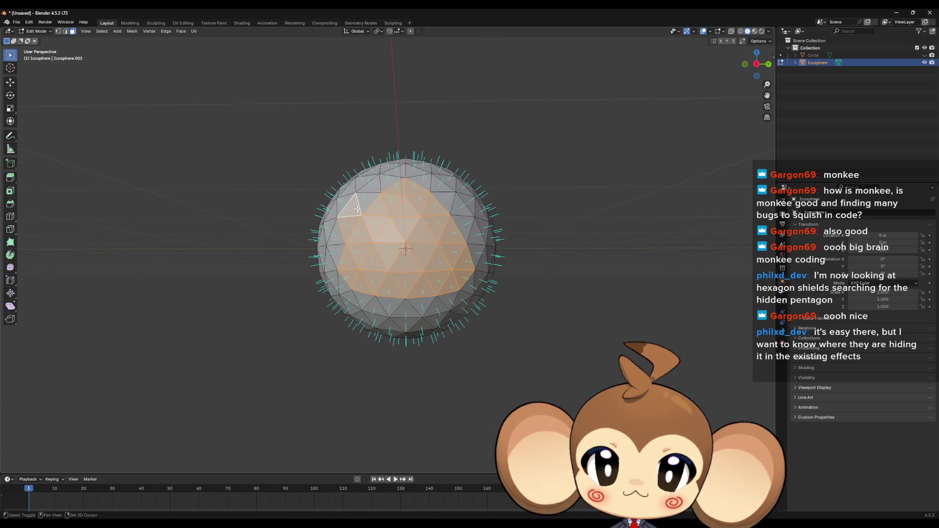
{"action": "left_click", "coordinate": [446, 204], "text": "shift"}
{"action": "left_click", "coordinate": [461, 229], "text": "shift"}
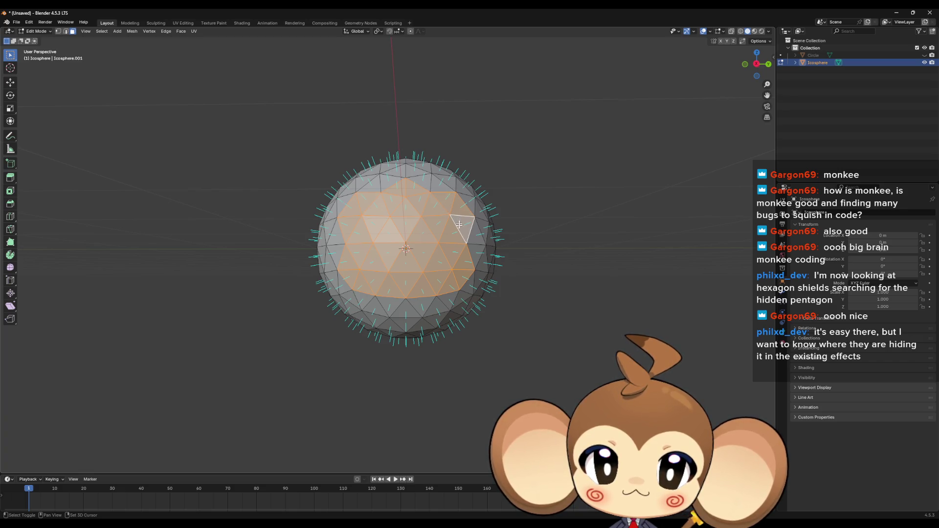
{"action": "left_click", "coordinate": [405, 309], "text": "shift"}
{"action": "left_click", "coordinate": [422, 307], "text": "shift"}
{"action": "left_click", "coordinate": [389, 307], "text": "shift"}
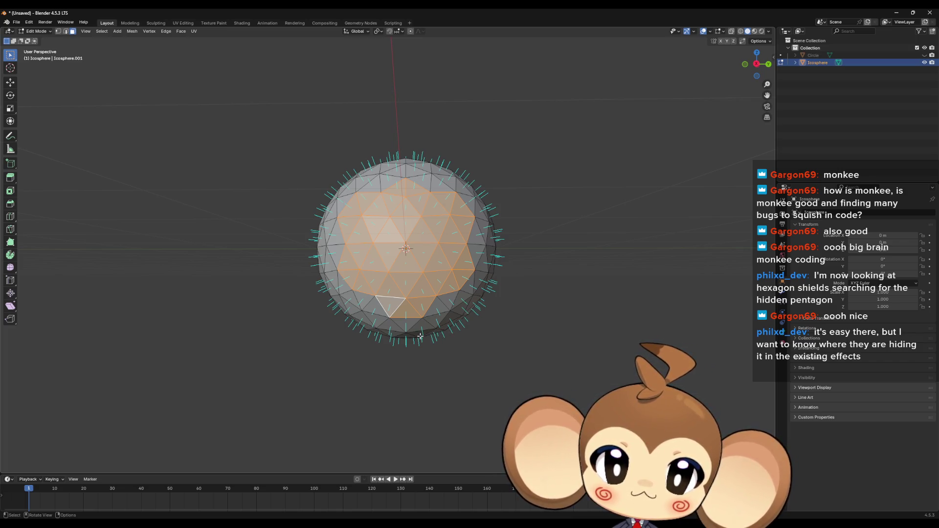
{"action": "left_click_drag", "start_coordinate": [412, 327], "coordinate": [431, 319]}
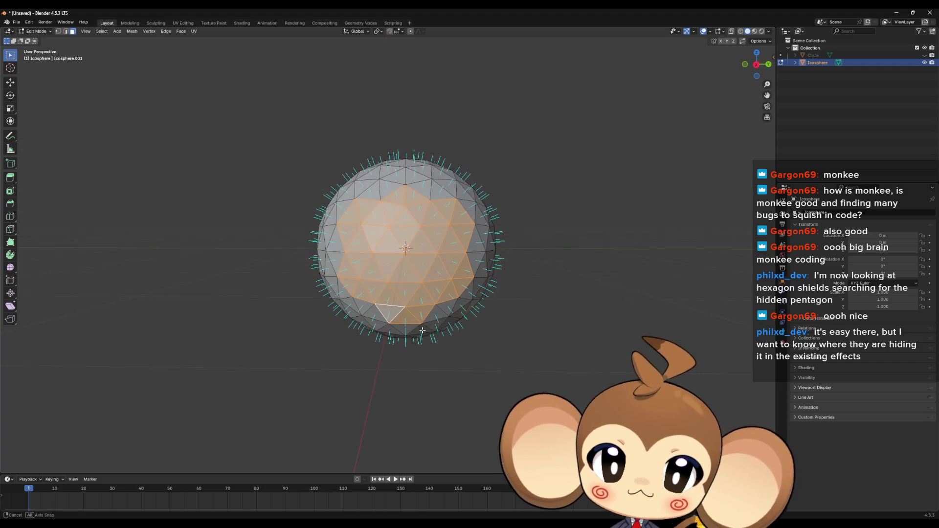
{"action": "left_click", "coordinate": [756, 63]}
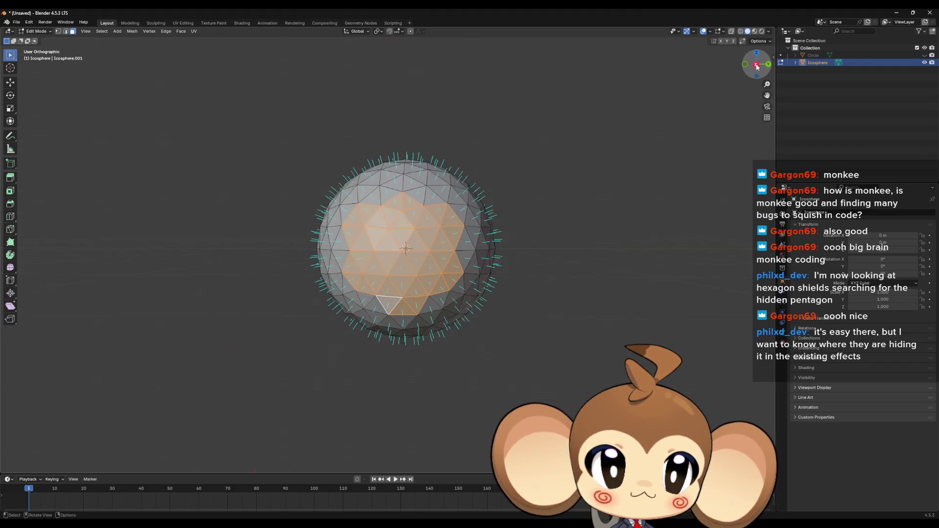
{"action": "scroll", "coordinate": [427, 307], "scroll_direction": "up", "scroll_amount": 1}
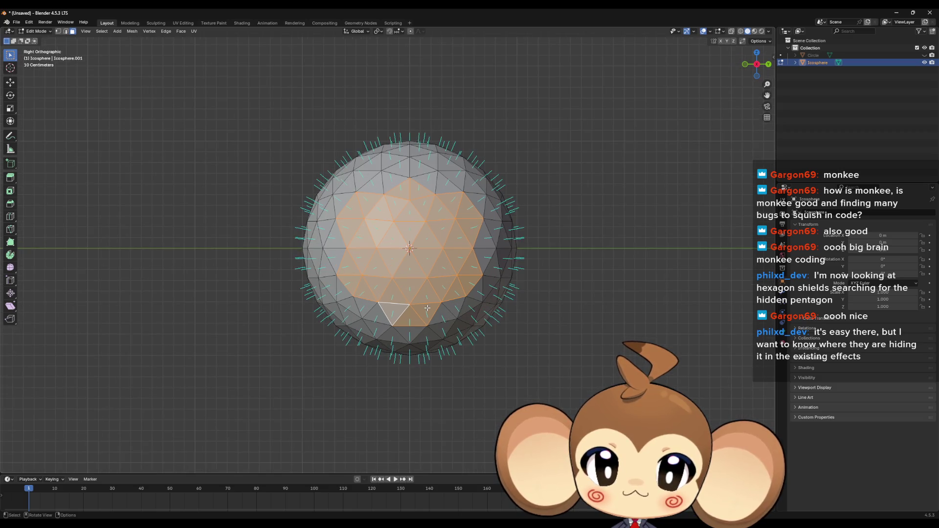
- Add faces around the top, sides and bottom, then undo back to the central hexagon
{"action": "left_click", "coordinate": [395, 184], "text": "shift"}
{"action": "left_click", "coordinate": [441, 184], "text": "shift"}
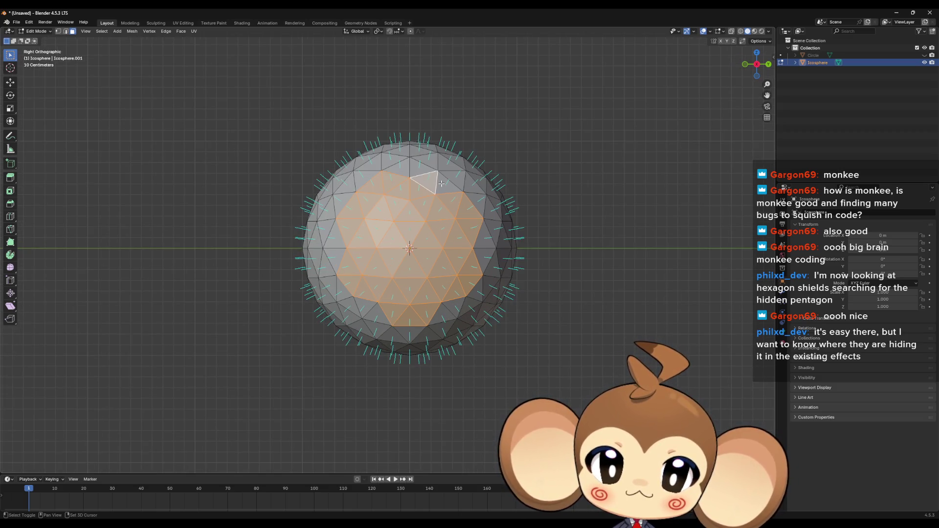
{"action": "left_click", "coordinate": [340, 250], "text": "shift"}
{"action": "left_click", "coordinate": [483, 252], "text": "shift"}
{"action": "left_click", "coordinate": [376, 309], "text": "shift"}
{"action": "left_click", "coordinate": [448, 309], "text": "shift"}
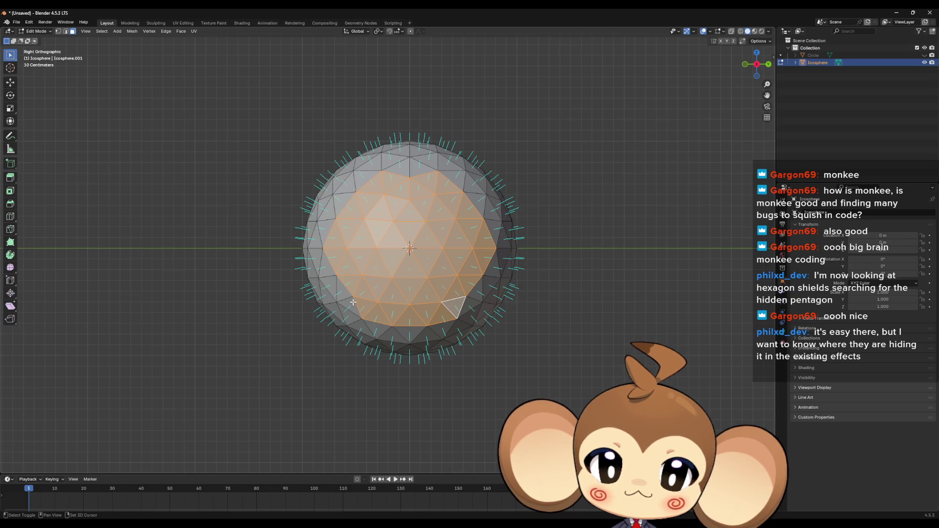
{"action": "key", "text": "ctrl+z"}
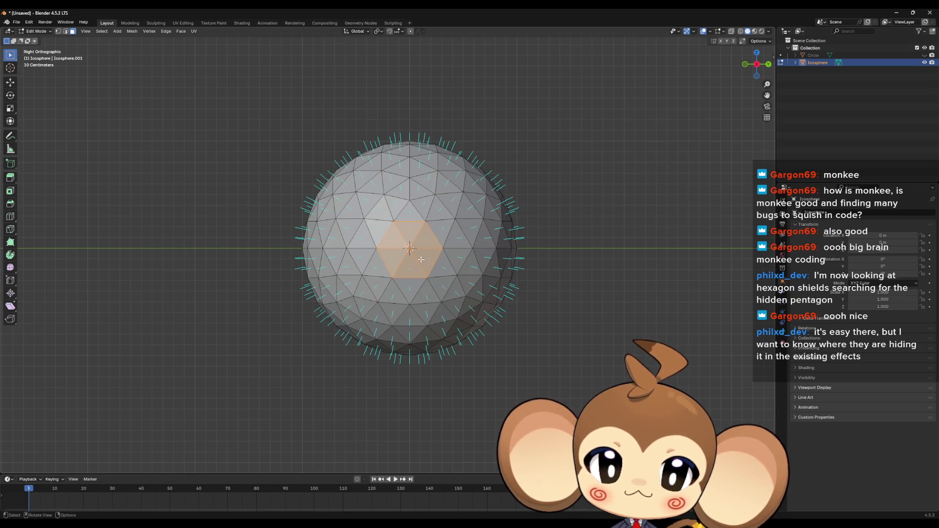
- Grow a round shield patch by adding faces on all sides of the central hexagon
{"action": "left_click", "coordinate": [381, 211], "text": "shift"}
{"action": "left_click", "coordinate": [396, 268], "text": "shift"}
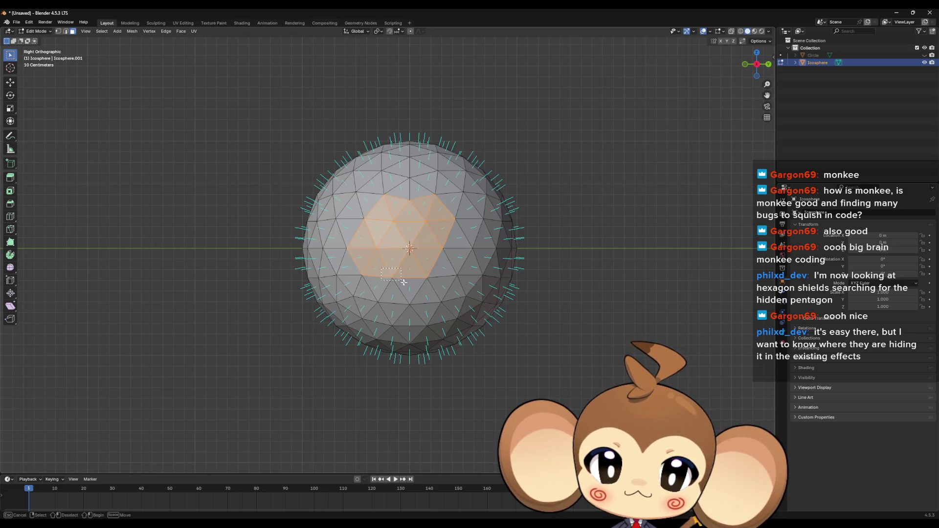
{"action": "left_click", "coordinate": [426, 289], "text": "shift"}
{"action": "left_click", "coordinate": [453, 265], "text": "shift"}
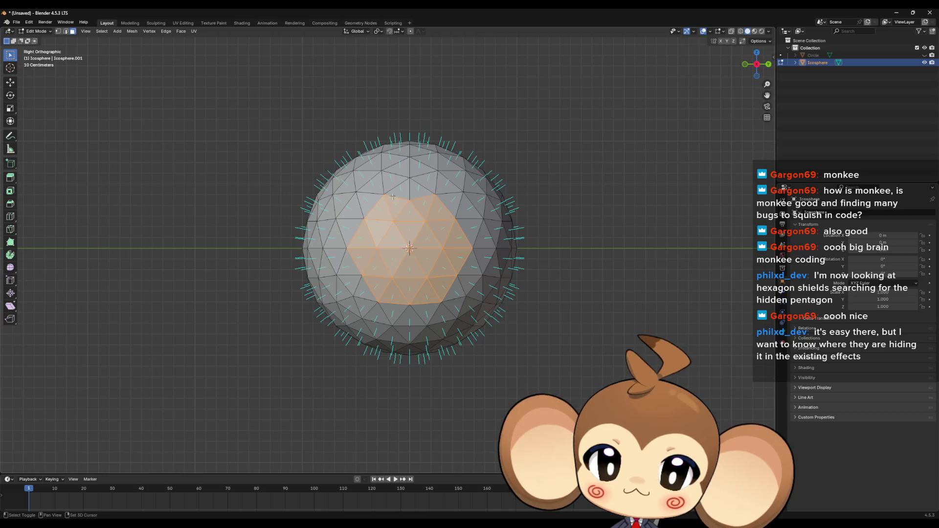
{"action": "left_click", "coordinate": [407, 194], "text": "shift"}
{"action": "left_click", "coordinate": [352, 265], "text": "shift"}
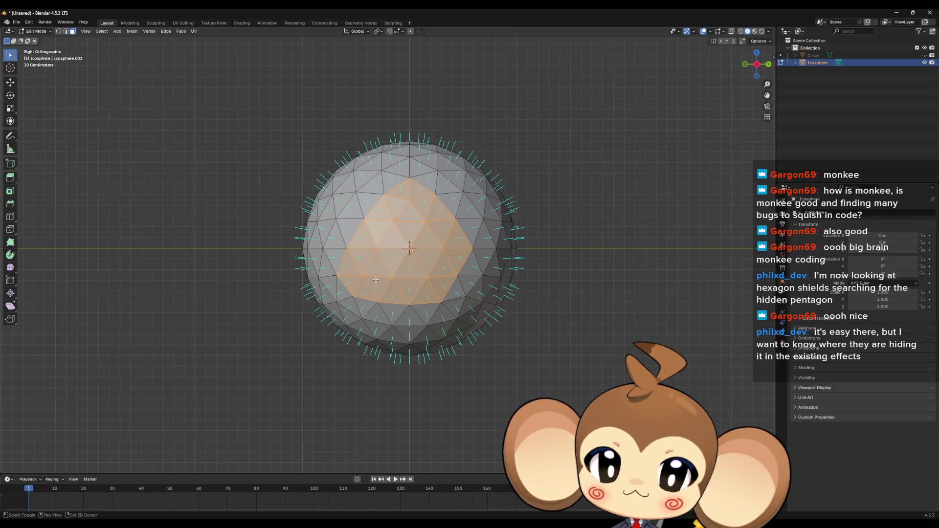
{"action": "left_click", "coordinate": [460, 277], "text": "shift"}
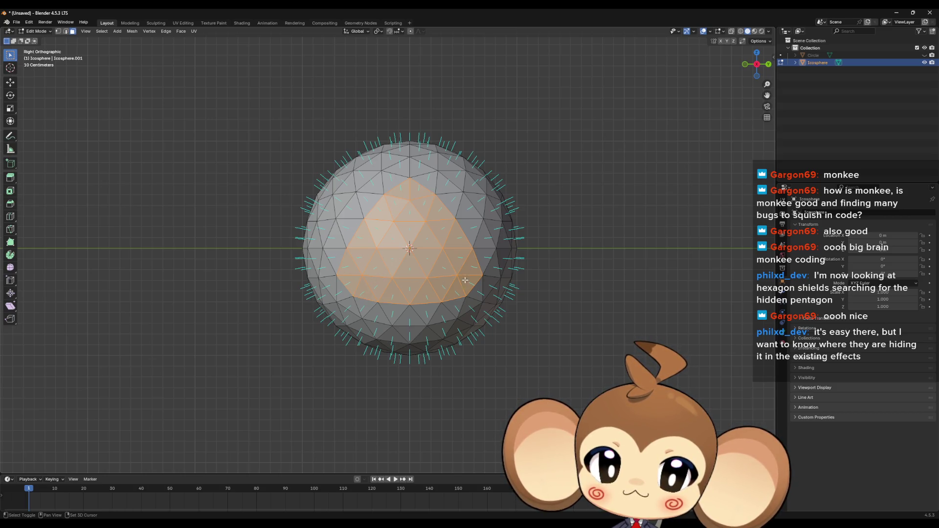
{"action": "left_click", "coordinate": [450, 215], "text": "shift"}
{"action": "left_click", "coordinate": [370, 227], "text": "shift"}
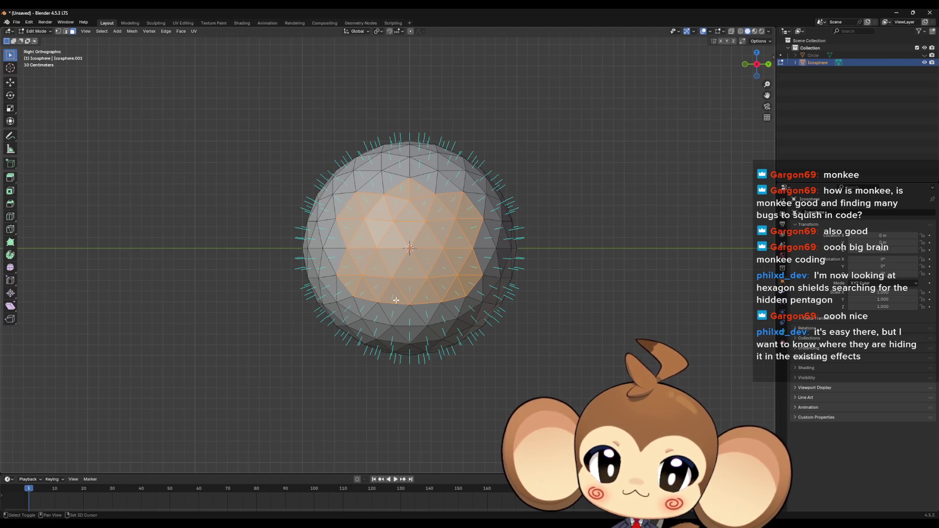
{"action": "left_click", "coordinate": [420, 311], "text": "shift"}
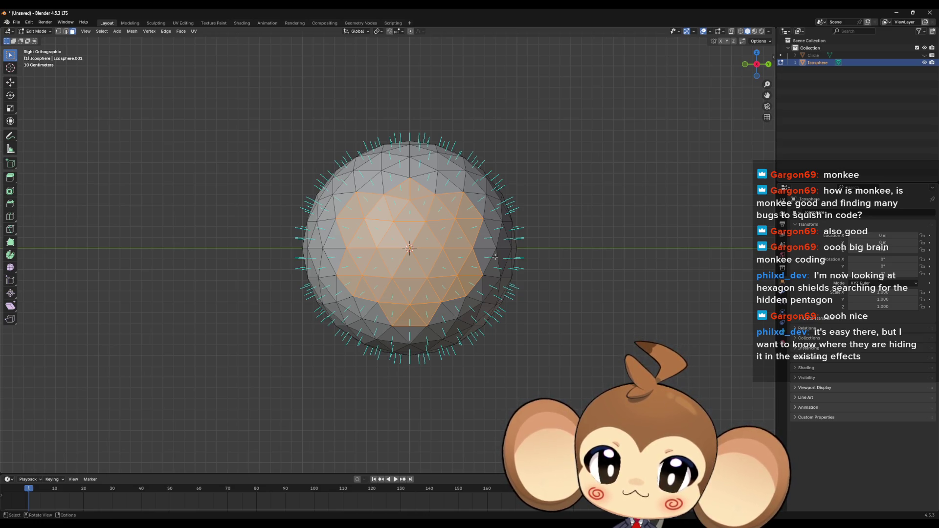
{"action": "left_click", "coordinate": [440, 210], "text": "shift"}
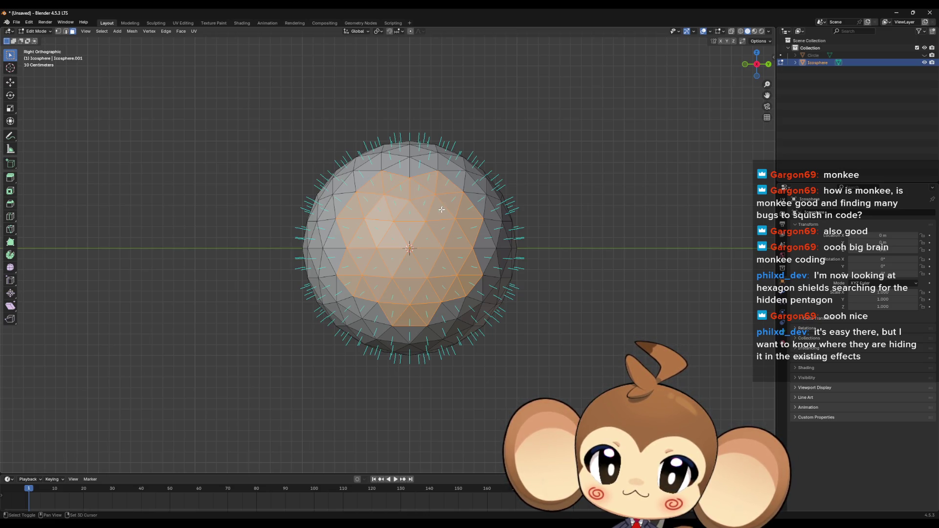
- Box-select lower-right and right-edge faces into the patch, return to perspective and hide it
{"action": "left_click_drag", "start_coordinate": [374, 291], "coordinate": [427, 314]}
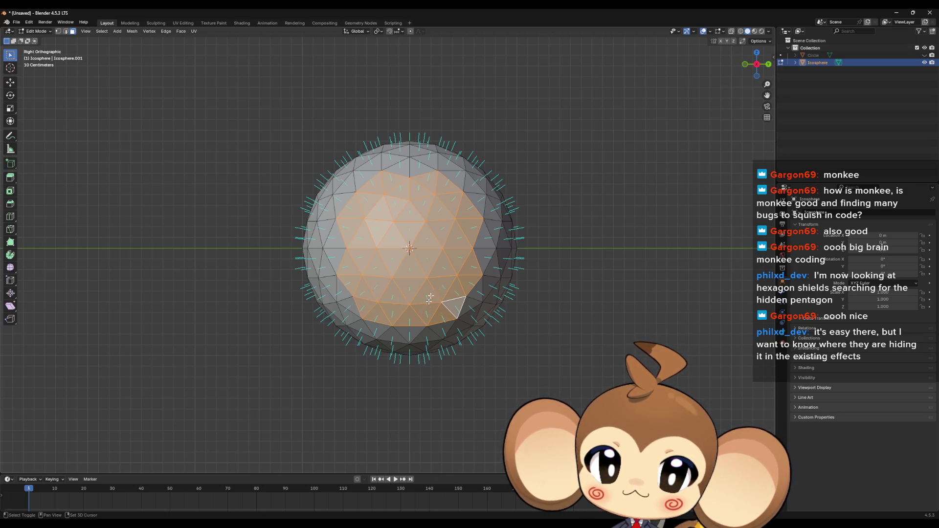
{"action": "left_click_drag", "start_coordinate": [482, 237], "coordinate": [352, 262]}
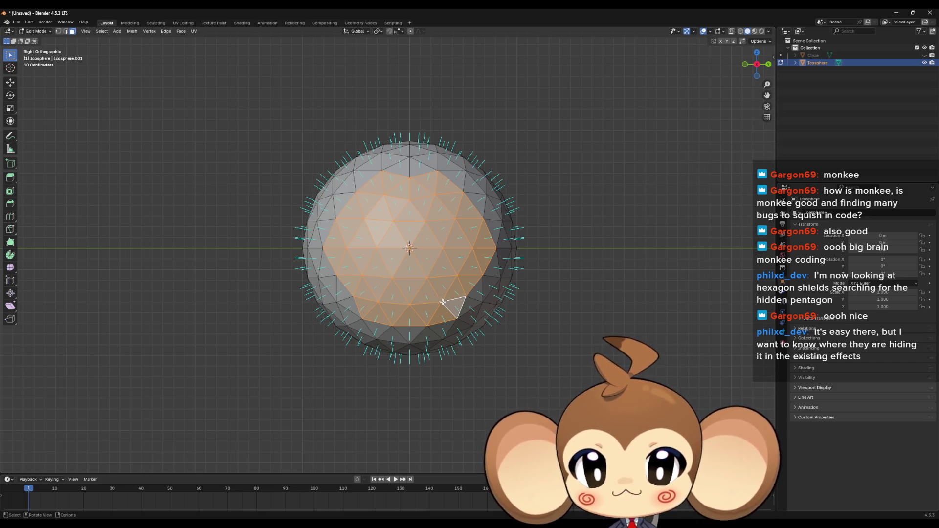
{"action": "mouse_move", "coordinate": [451, 309]}
{"action": "left_mouse_down"}
{"action": "mouse_move", "coordinate": [500, 313]}
{"action": "mouse_move", "coordinate": [457, 303]}
{"action": "mouse_move", "coordinate": [464, 319]}
{"action": "mouse_move", "coordinate": [424, 315]}
{"action": "mouse_move", "coordinate": [478, 318]}
{"action": "left_mouse_up"}
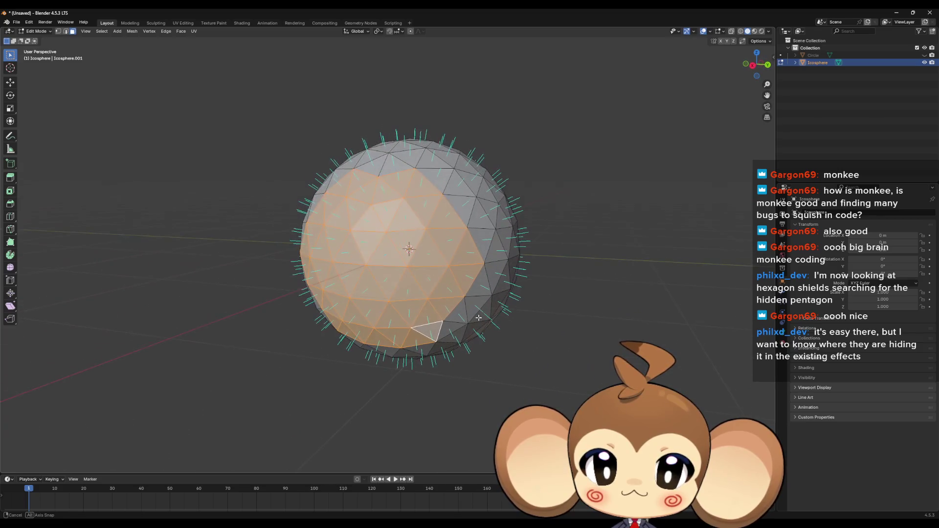
{"action": "key", "text": "h"}
- Select all remaining visible faces, delete them as vertices and bring back the shield patch
{"action": "key", "text": "a"}
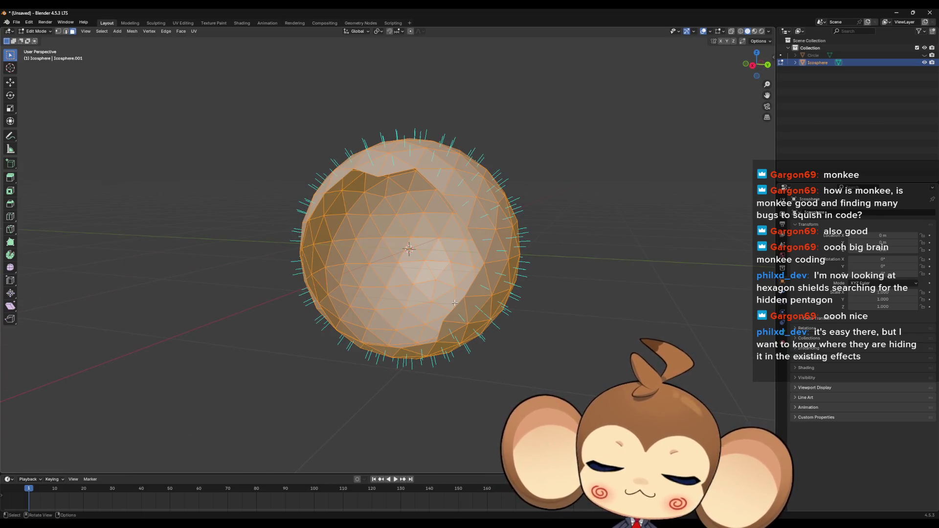
{"action": "key", "text": "x"}
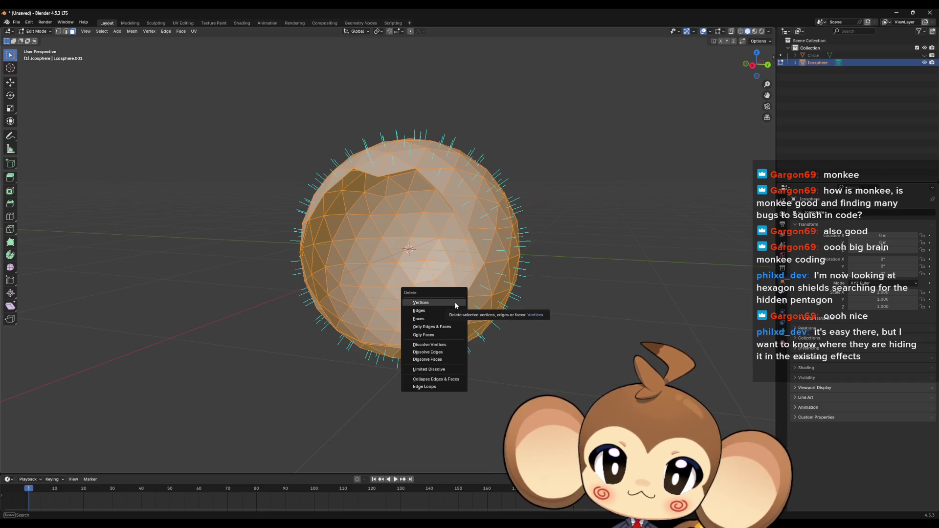
{"action": "left_click", "coordinate": [446, 319]}
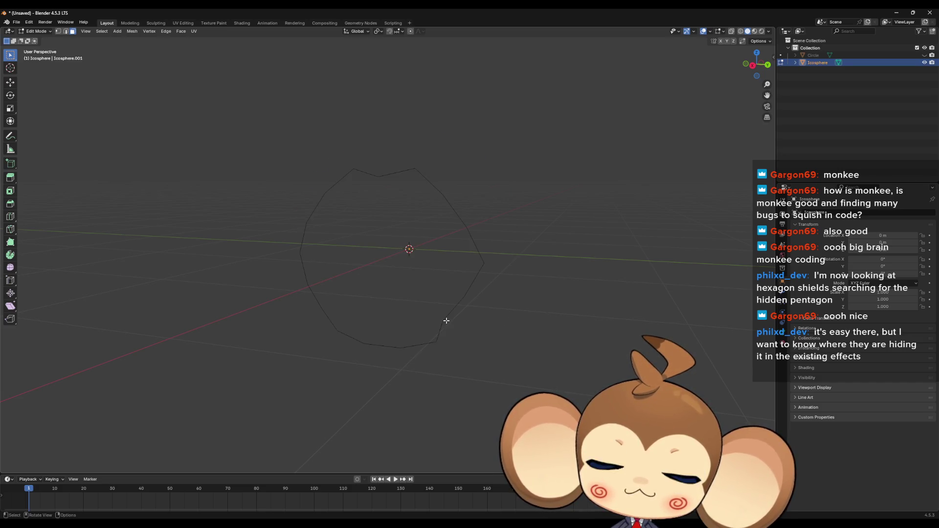
{"action": "key", "text": "ctrl+z"}
{"action": "key", "text": "ctrl+z"}
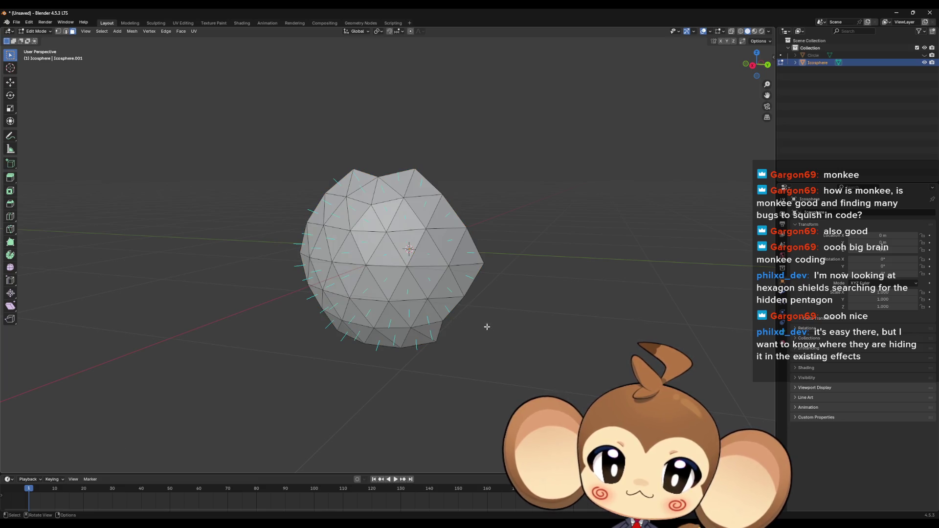
- Frame the shield patch in the view and select all of its faces
{"action": "left_click_drag", "start_coordinate": [494, 348], "coordinate": [450, 342]}
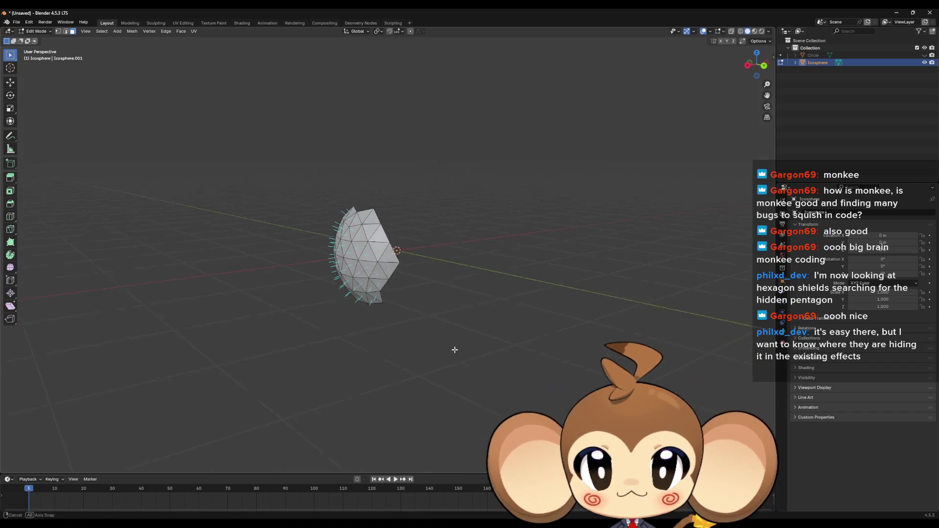
{"action": "mouse_move", "coordinate": [449, 343]}
{"action": "left_mouse_down"}
{"action": "mouse_move", "coordinate": [455, 351]}
{"action": "mouse_move", "coordinate": [469, 338]}
{"action": "mouse_move", "coordinate": [524, 333]}
{"action": "left_mouse_up"}
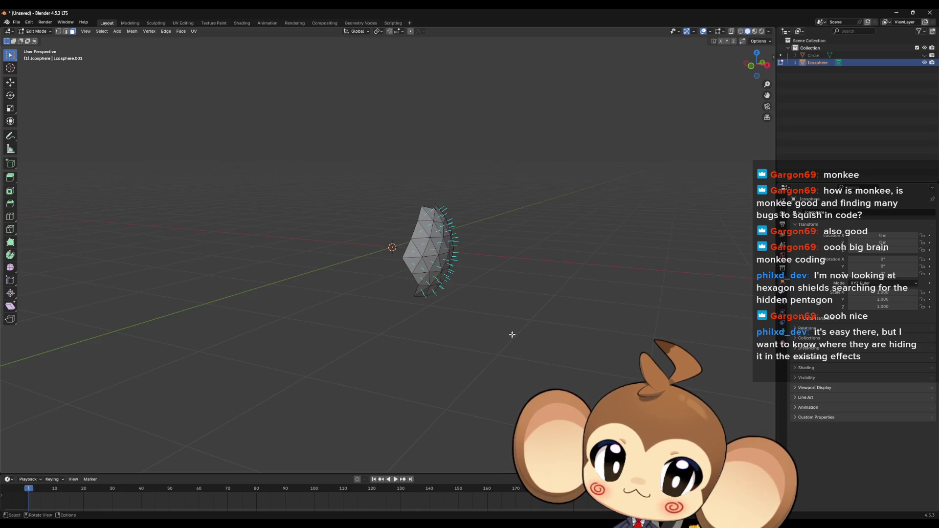
{"action": "key", "text": "KP_Decimal"}
{"action": "scroll", "coordinate": [438, 325], "scroll_direction": "up", "scroll_amount": 2}
{"action": "scroll", "coordinate": [440, 326], "scroll_direction": "up", "scroll_amount": 1}
{"action": "scroll", "coordinate": [448, 327], "scroll_direction": "up", "scroll_amount": 2}
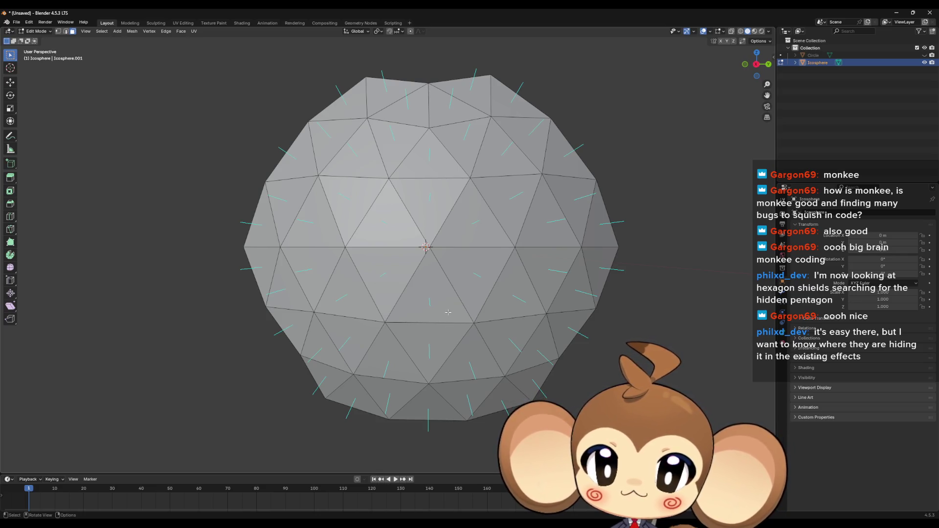
{"action": "scroll", "coordinate": [454, 321], "scroll_direction": "down", "scroll_amount": 1}
{"action": "left_click_drag", "start_coordinate": [453, 323], "coordinate": [447, 330]}
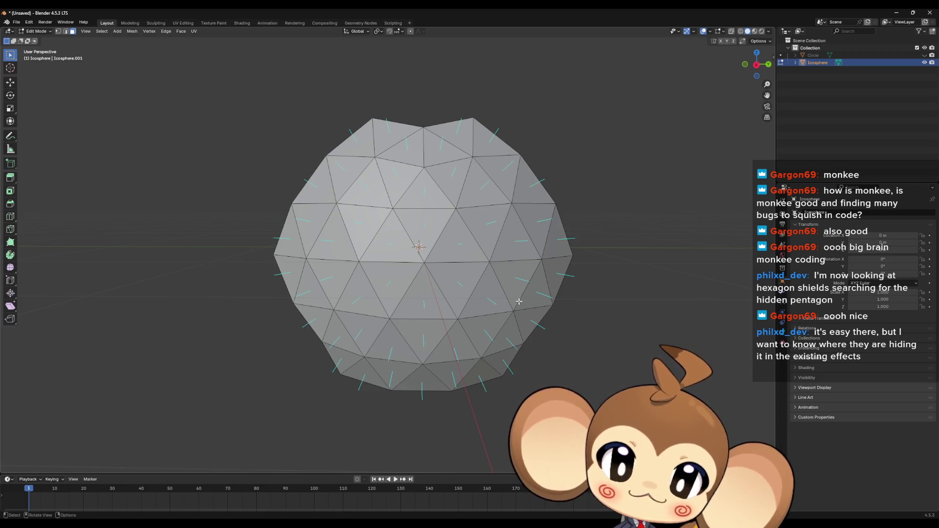
{"action": "key", "text": "a"}
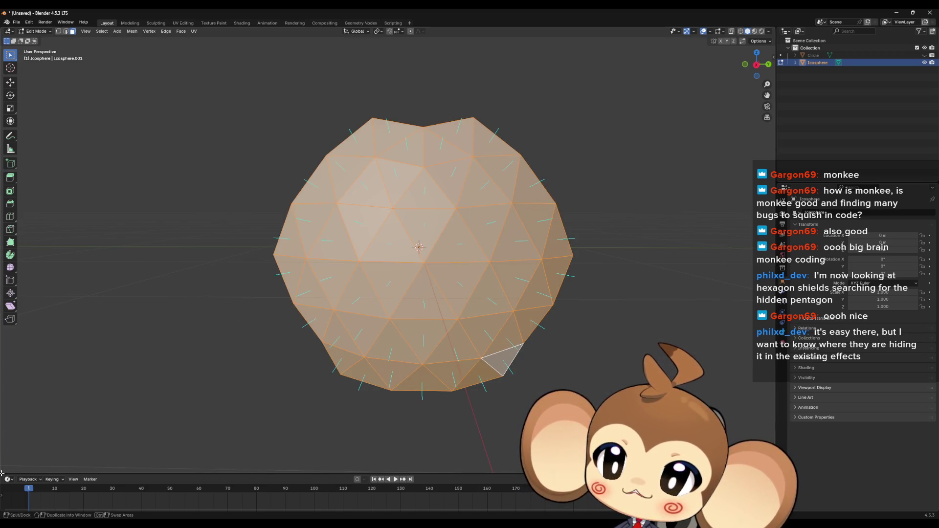
- Split off a left-hand area and turn it into a UV Editor
{"action": "left_click_drag", "start_coordinate": [3, 470], "coordinate": [228, 397]}
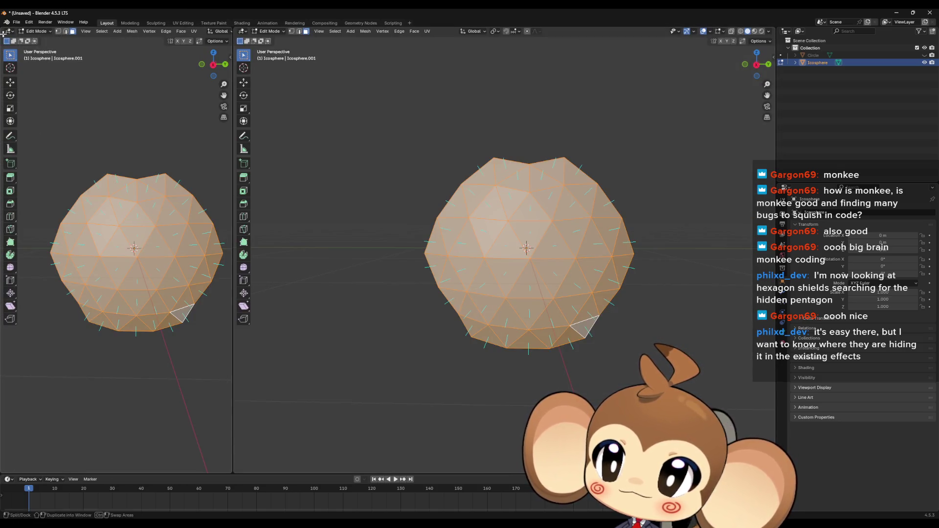
{"action": "left_click", "coordinate": [10, 32]}
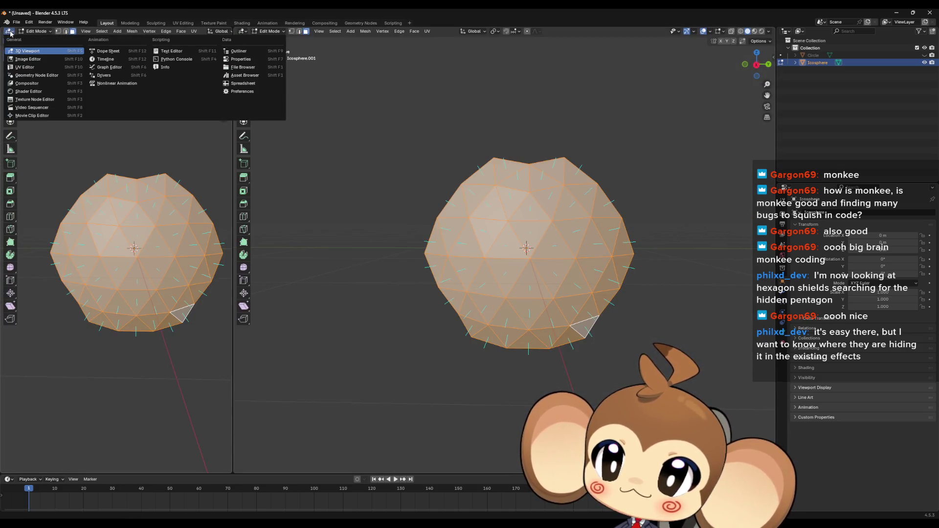
{"action": "left_click", "coordinate": [26, 66]}
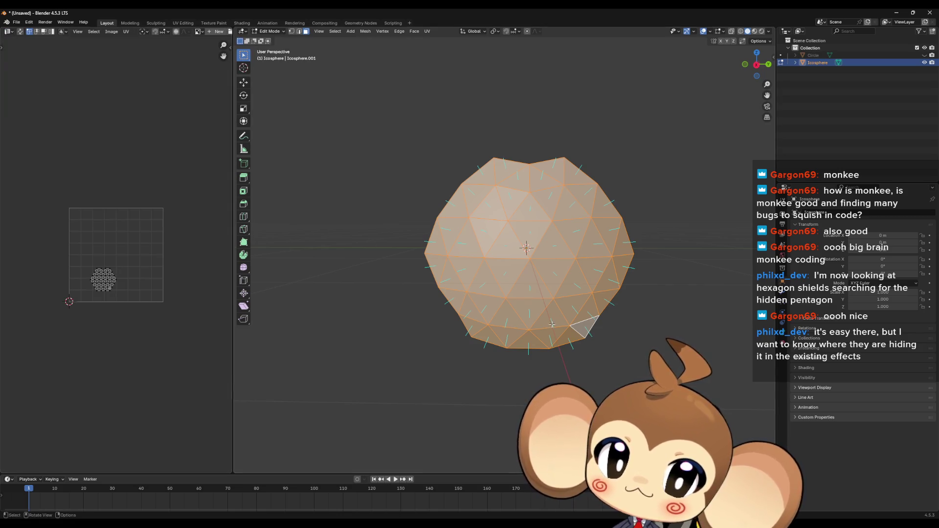
{"action": "scroll", "coordinate": [110, 319], "scroll_direction": "up", "scroll_amount": 3}
{"action": "scroll", "coordinate": [109, 319], "scroll_direction": "up", "scroll_amount": 2}
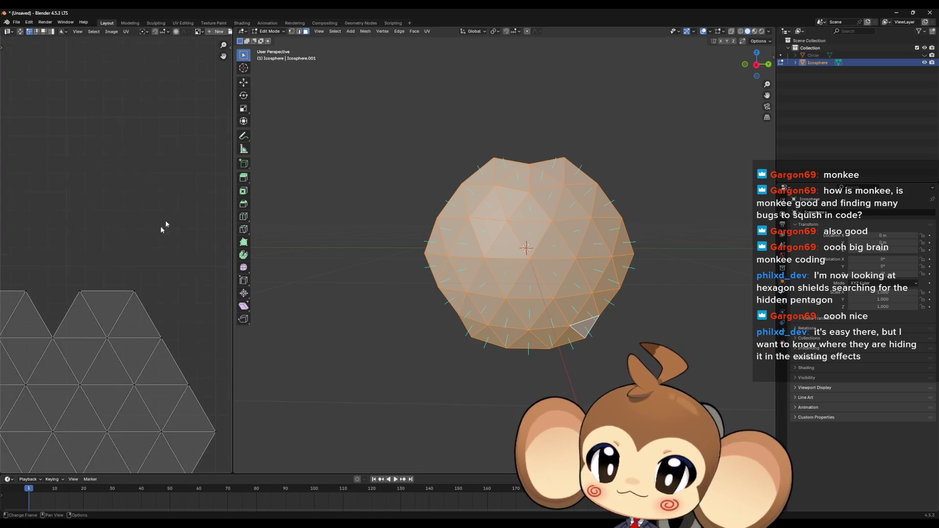
{"action": "scroll", "coordinate": [134, 297], "scroll_direction": "down", "scroll_amount": 1}
- Pan to the hexagonal UV layout, select all its faces and start scaling the island
{"action": "left_click_drag", "start_coordinate": [134, 297], "coordinate": [170, 288]}
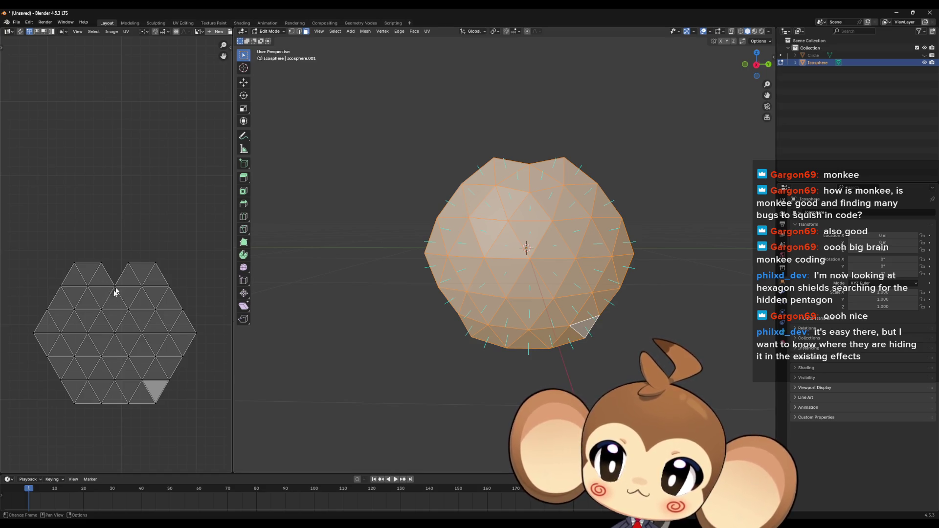
{"action": "scroll", "coordinate": [107, 298], "scroll_direction": "down", "scroll_amount": 3}
{"action": "scroll", "coordinate": [139, 281], "scroll_direction": "down", "scroll_amount": 1}
{"action": "left_click_drag", "start_coordinate": [139, 281], "coordinate": [120, 274]}
{"action": "key", "text": "a"}
{"action": "scroll", "coordinate": [88, 300], "scroll_direction": "up", "scroll_amount": 4}
{"action": "scroll", "coordinate": [101, 300], "scroll_direction": "down", "scroll_amount": 5}
{"action": "scroll", "coordinate": [104, 299], "scroll_direction": "up", "scroll_amount": 2}
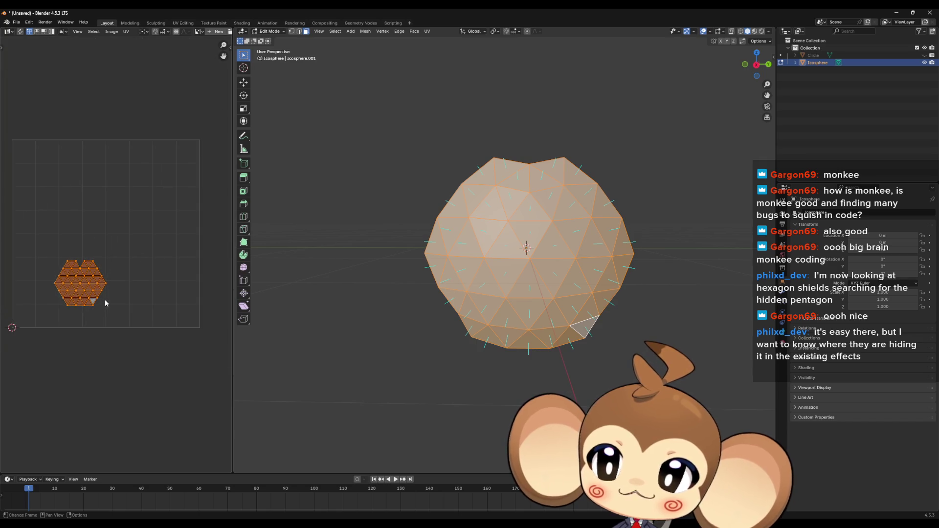
{"action": "key", "text": "s"}
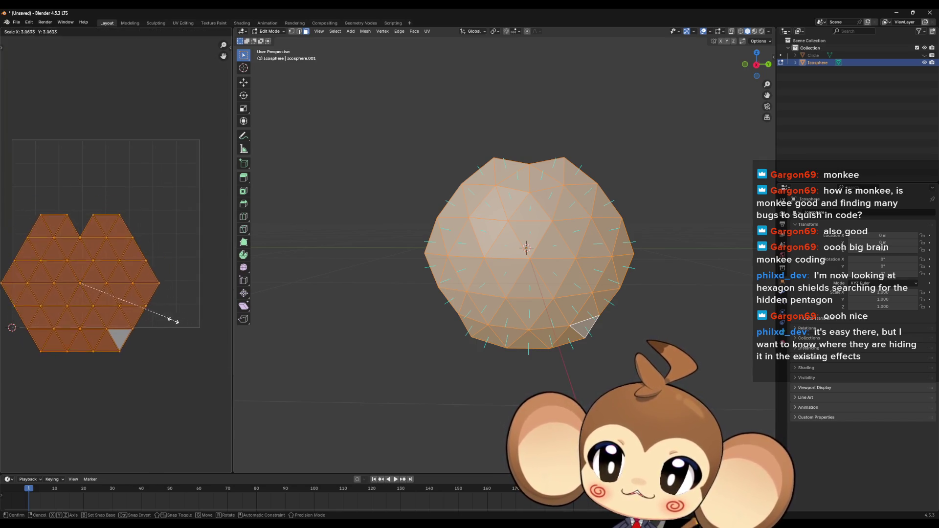
- Scale the UV island up in two passes until it nearly fills the UV space
{"action": "left_click", "coordinate": [178, 272]}
{"action": "key", "text": "s"}
{"action": "left_click", "coordinate": [204, 288]}
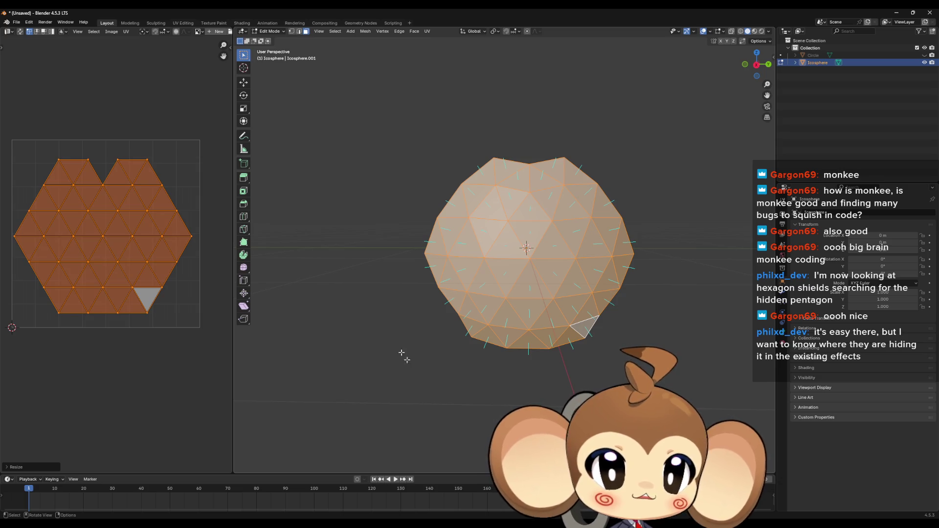
- Glance through the UV menu and start creating a new image
{"action": "left_click", "coordinate": [126, 31]}
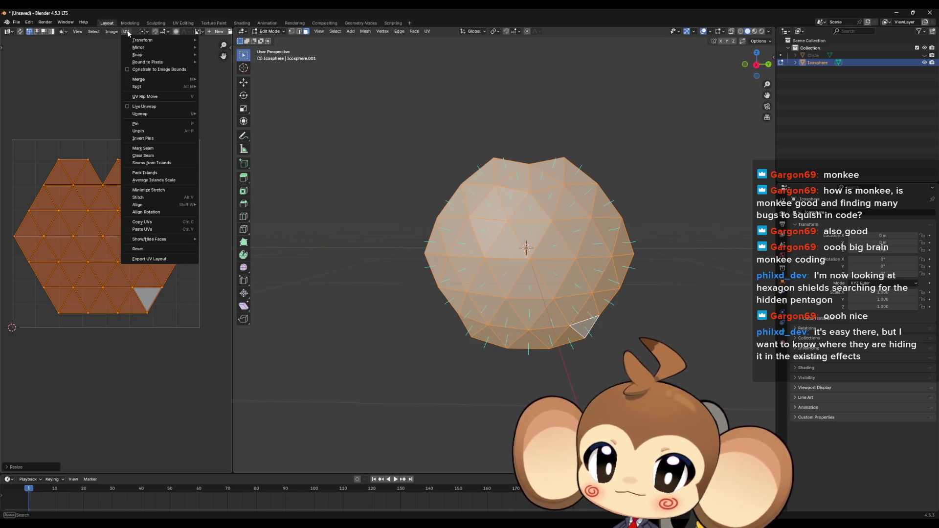
{"action": "left_click", "coordinate": [128, 33]}
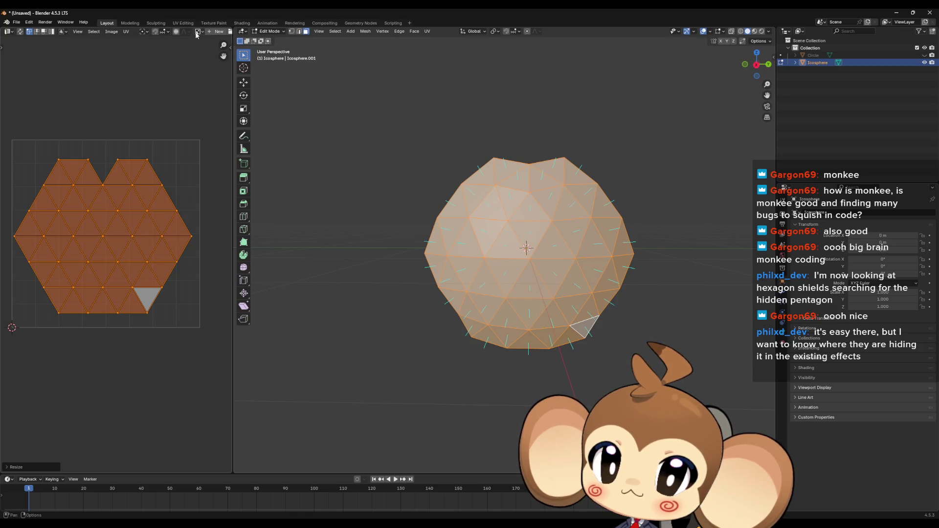
{"action": "left_click", "coordinate": [211, 32]}
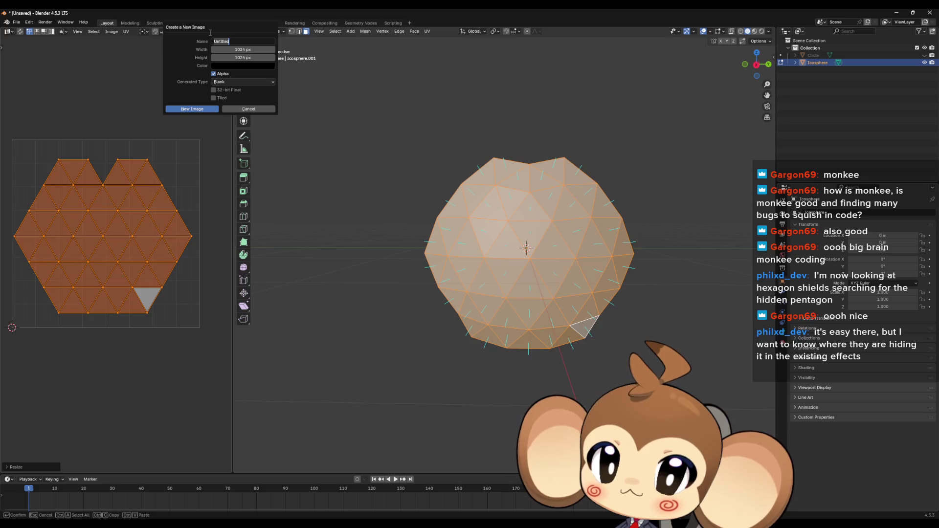
- Generate a new 1024×1024 UV Grid image behind the layout and keep it as Untitled
{"action": "left_click", "coordinate": [235, 84]}
{"action": "left_click", "coordinate": [233, 97]}
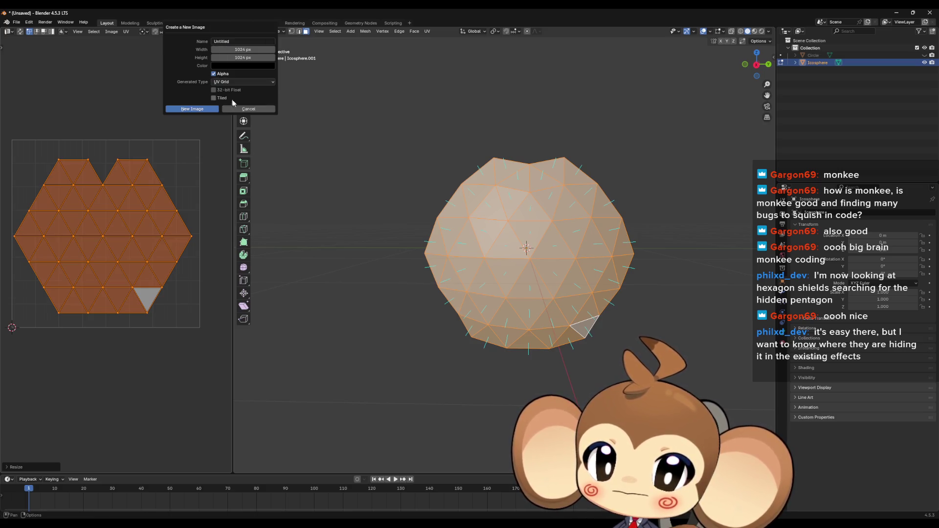
{"action": "left_click", "coordinate": [205, 111]}
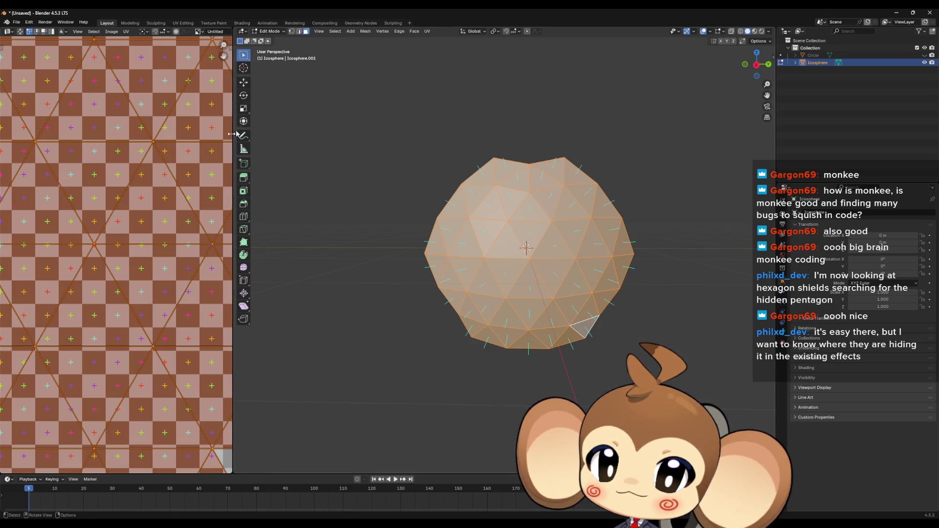
{"action": "scroll", "coordinate": [149, 233], "scroll_direction": "down", "scroll_amount": 2}
{"action": "scroll", "coordinate": [130, 248], "scroll_direction": "down", "scroll_amount": 3}
{"action": "scroll", "coordinate": [135, 250], "scroll_direction": "up", "scroll_amount": 3}
{"action": "scroll", "coordinate": [139, 251], "scroll_direction": "up", "scroll_amount": 1}
{"action": "scroll", "coordinate": [142, 253], "scroll_direction": "up", "scroll_amount": 1}
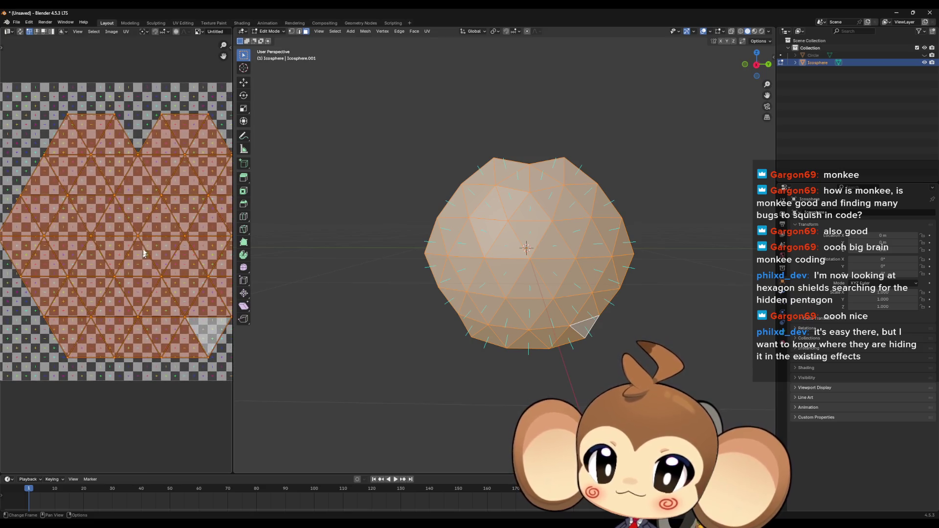
{"action": "left_click", "coordinate": [198, 31]}
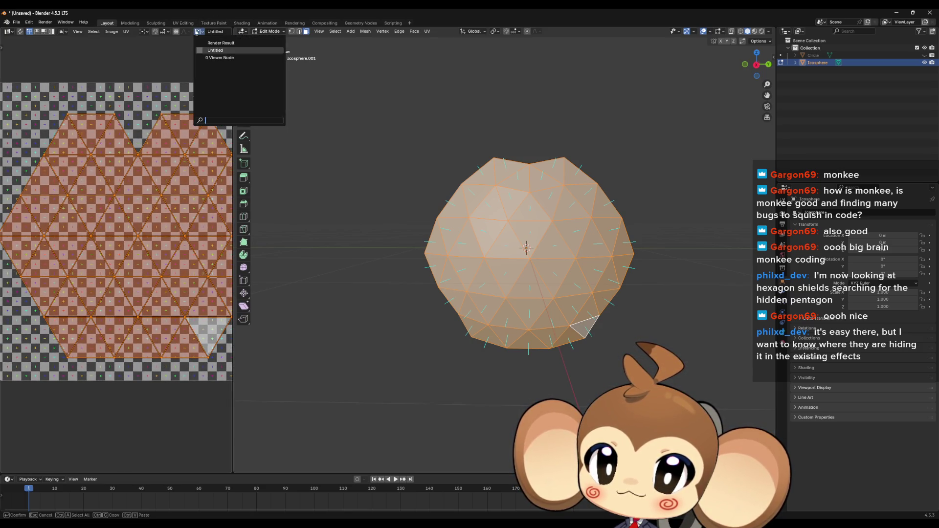
{"action": "left_click", "coordinate": [215, 50]}
{"action": "scroll", "coordinate": [120, 199], "scroll_direction": "down", "scroll_amount": 6}
{"action": "scroll", "coordinate": [180, 136], "scroll_direction": "up", "scroll_amount": 5}
- Widen the UV Editor, unlink the grid image and start creating a replacement
{"action": "left_click_drag", "start_coordinate": [233, 79], "coordinate": [359, 37]}
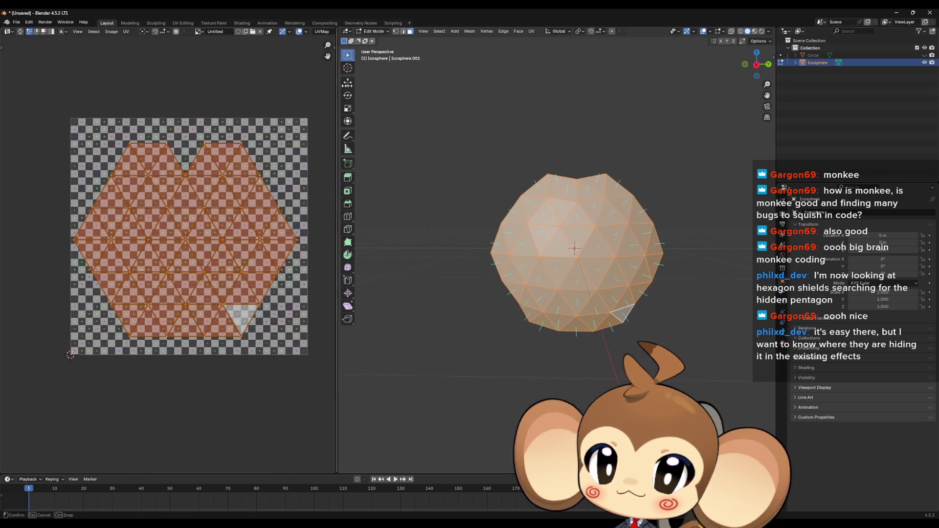
{"action": "left_click", "coordinate": [261, 32]}
{"action": "left_click", "coordinate": [216, 31]}
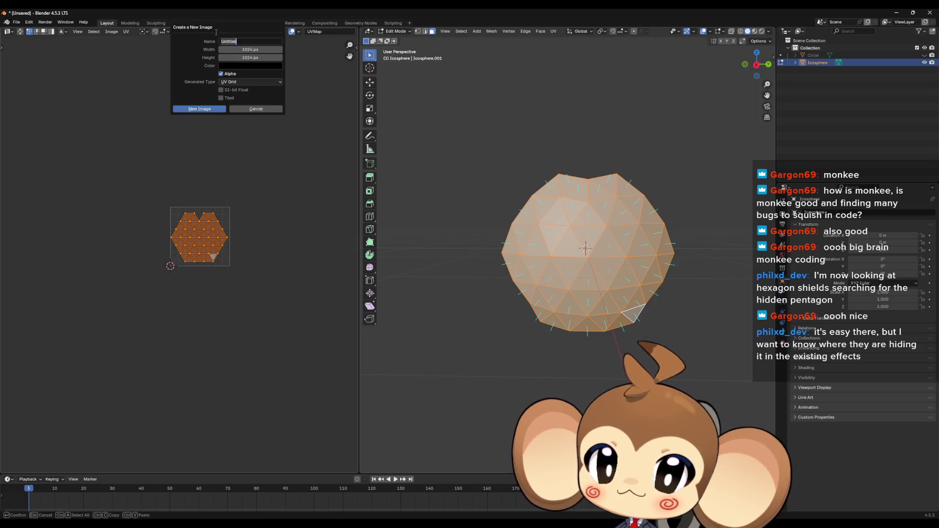
- Create a new 128 × 128 px UV Grid image (Untitled.001) beneath the shield UV island
{"action": "left_click", "coordinate": [248, 50]}
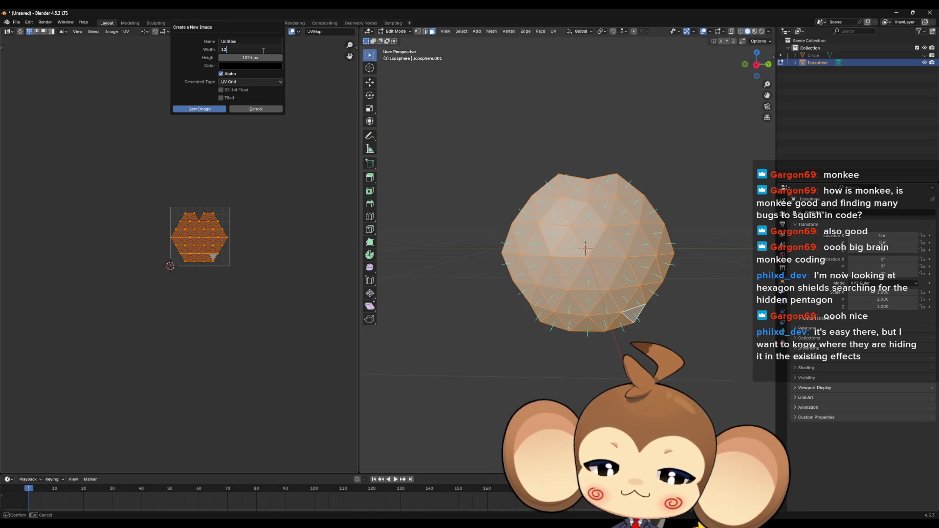
{"action": "type", "text": "8"}
{"action": "left_click", "coordinate": [243, 60]}
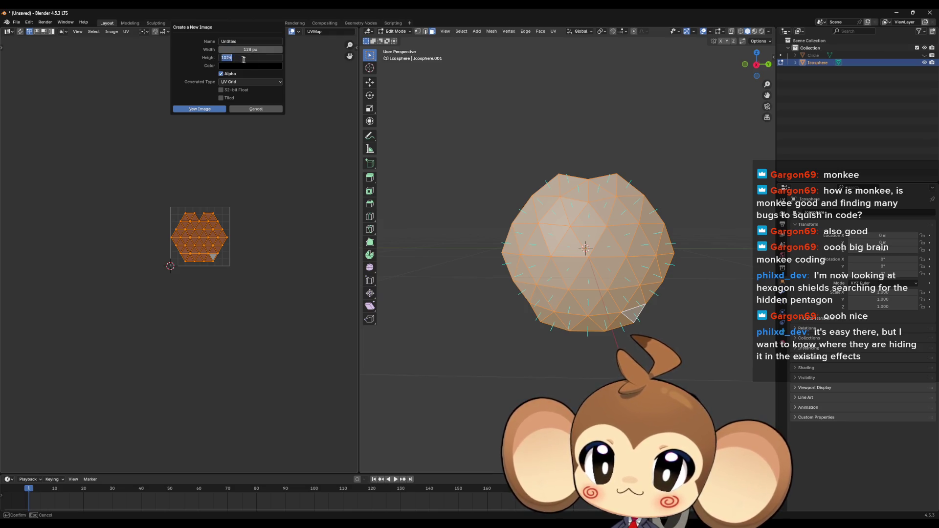
{"action": "type", "text": "128"}
{"action": "key", "text": "Return"}
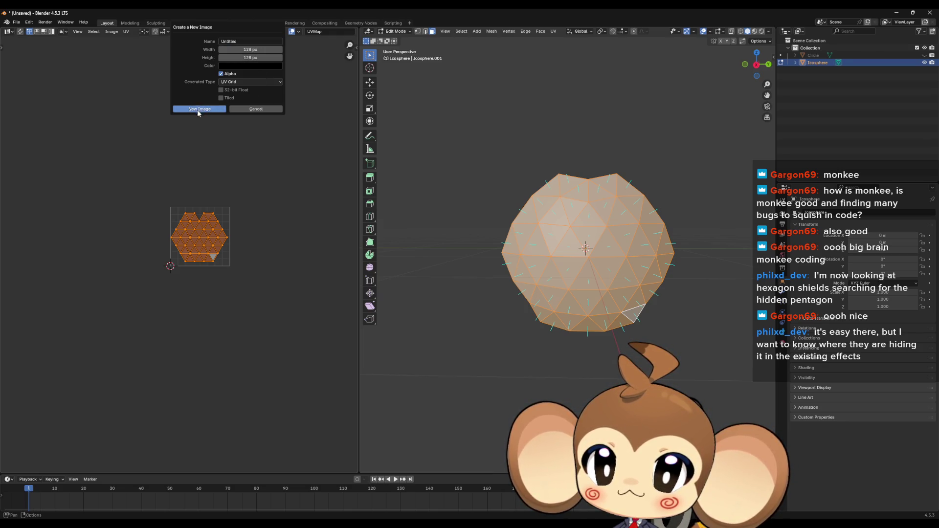
{"action": "left_click", "coordinate": [194, 112]}
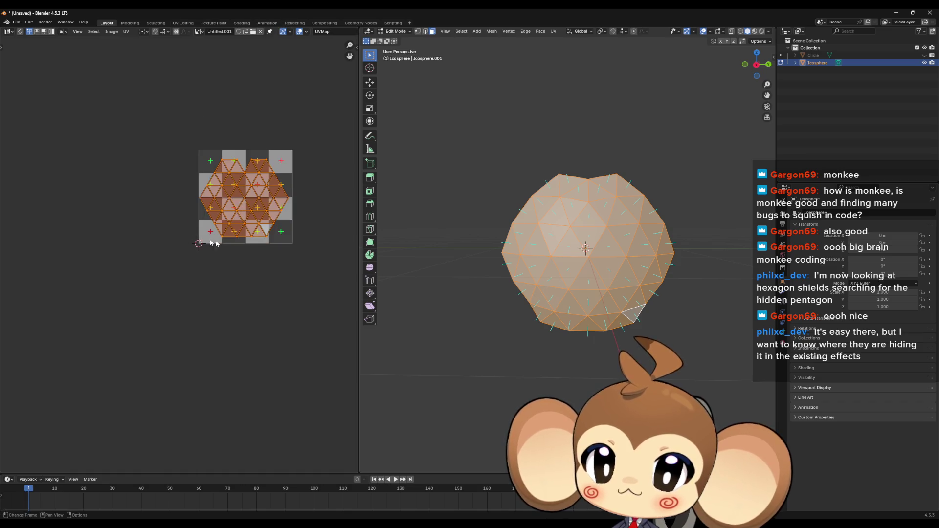
{"action": "scroll", "coordinate": [209, 234], "scroll_direction": "up", "scroll_amount": 5}
{"action": "scroll", "coordinate": [136, 299], "scroll_direction": "down", "scroll_amount": 1}
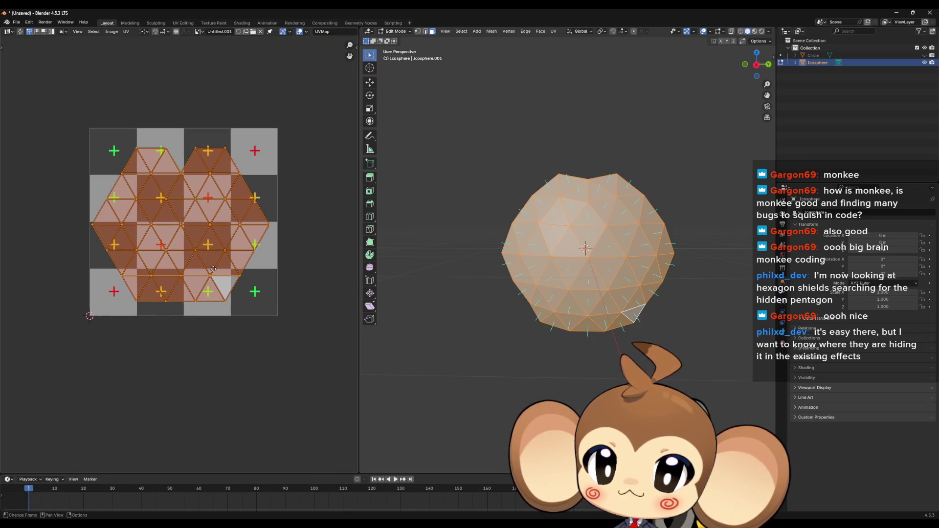
{"action": "scroll", "coordinate": [176, 261], "scroll_direction": "up", "scroll_amount": 2}
{"action": "scroll", "coordinate": [178, 250], "scroll_direction": "up", "scroll_amount": 3}
{"action": "scroll", "coordinate": [195, 189], "scroll_direction": "up", "scroll_amount": 5}
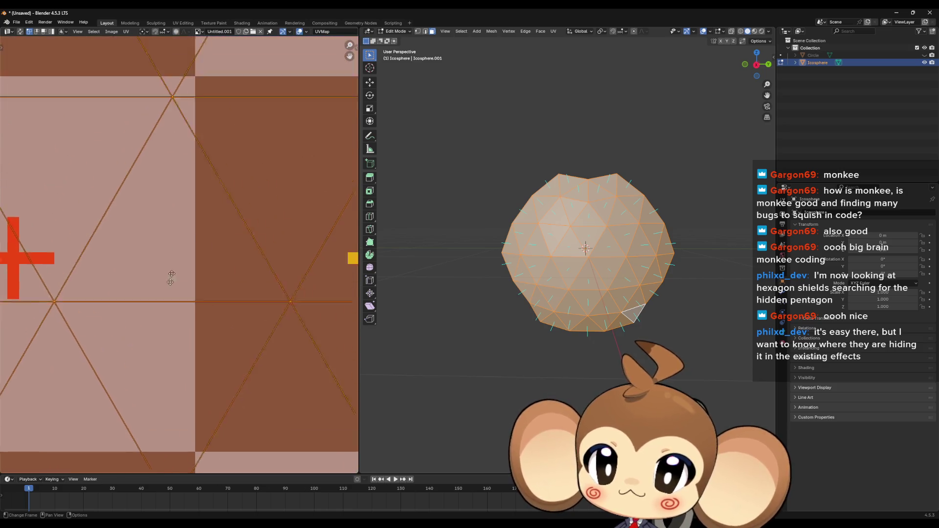
{"action": "scroll", "coordinate": [190, 169], "scroll_direction": "up", "scroll_amount": 3}
- Grab a shield UV vertex with G and place it on a tile corner of the 128 px grid
{"action": "left_click_drag", "start_coordinate": [188, 261], "coordinate": [183, 350]}
{"action": "key", "text": "g"}
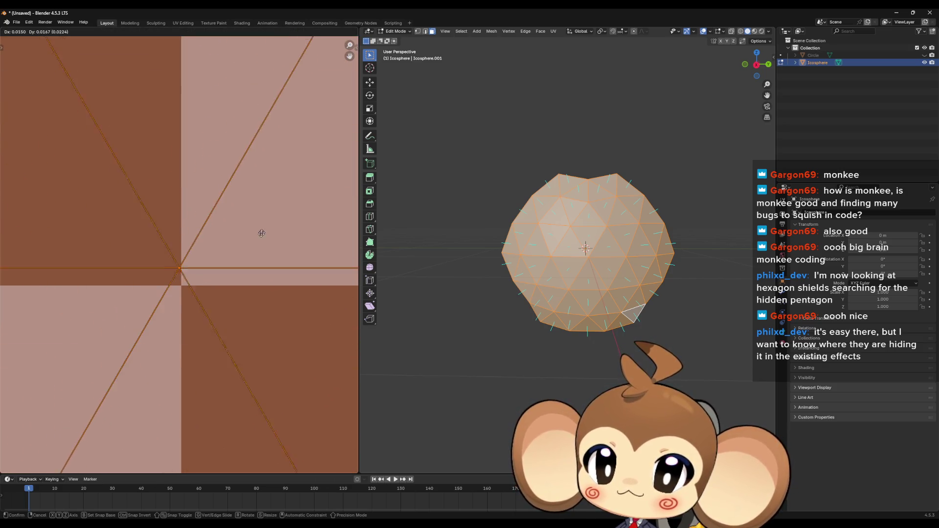
{"action": "left_click", "coordinate": [184, 279]}
{"action": "scroll", "coordinate": [189, 309], "scroll_direction": "up", "scroll_amount": 2}
{"action": "key", "text": "g"}
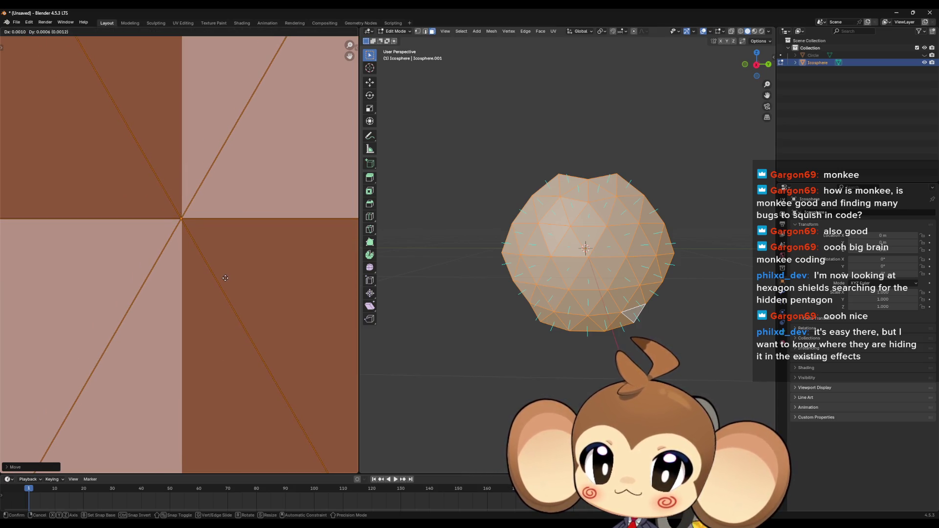
{"action": "left_click", "coordinate": [224, 279]}
{"action": "scroll", "coordinate": [222, 277], "scroll_direction": "down", "scroll_amount": 5}
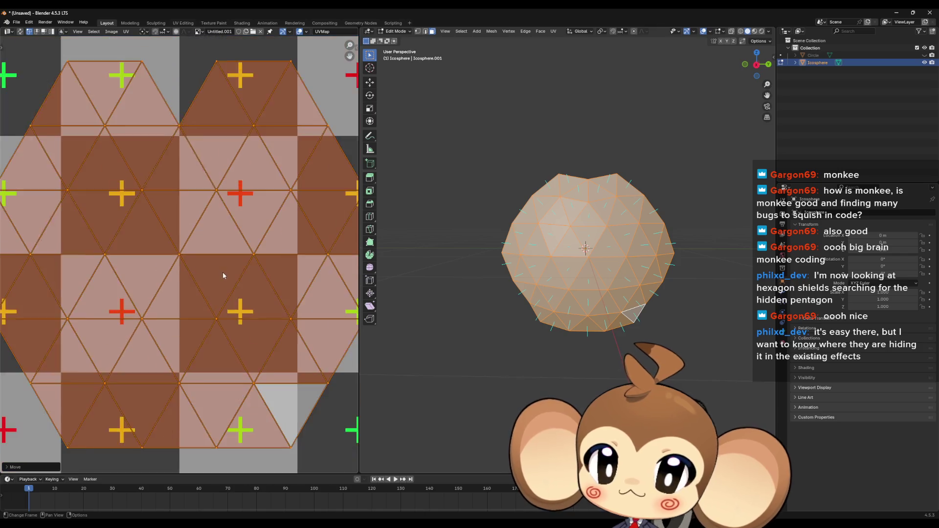
{"action": "scroll", "coordinate": [221, 272], "scroll_direction": "down", "scroll_amount": 6}
{"action": "scroll", "coordinate": [210, 282], "scroll_direction": "up", "scroll_amount": 6}
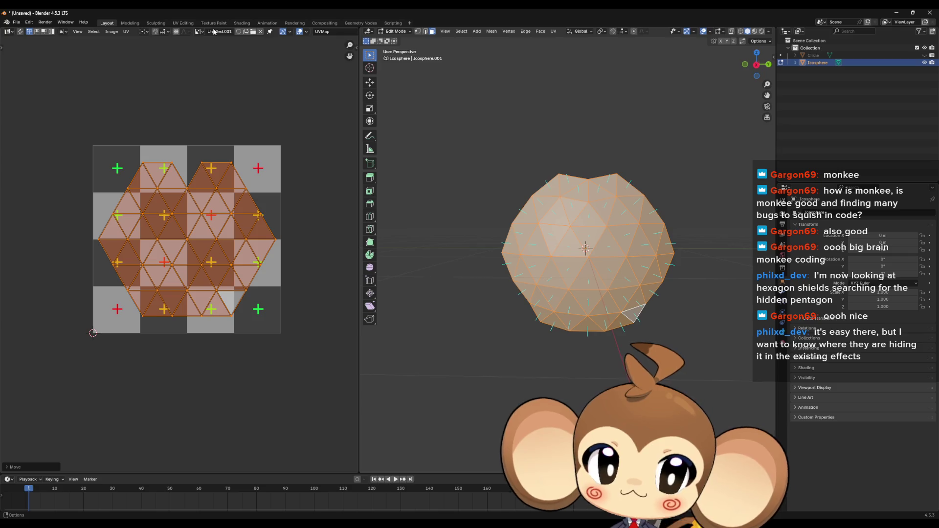
- Deselect the UV faces and bring up the Open Image file browser at the Documents folder
{"action": "left_click", "coordinate": [9, 33]}
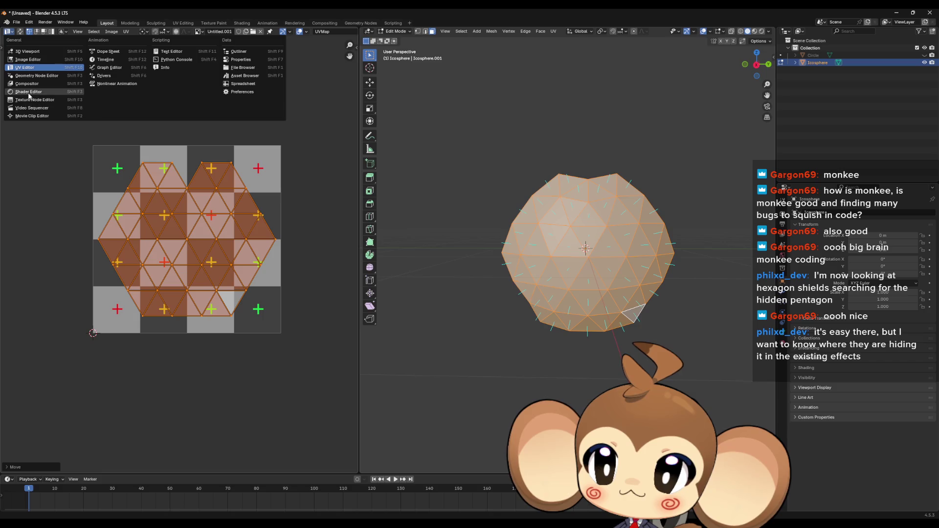
{"action": "left_click", "coordinate": [20, 192]}
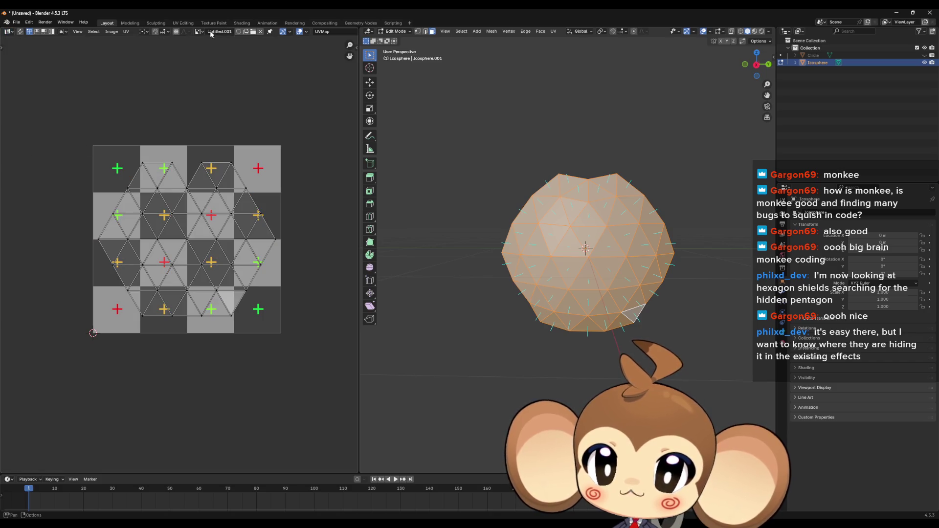
{"action": "left_click", "coordinate": [256, 35]}
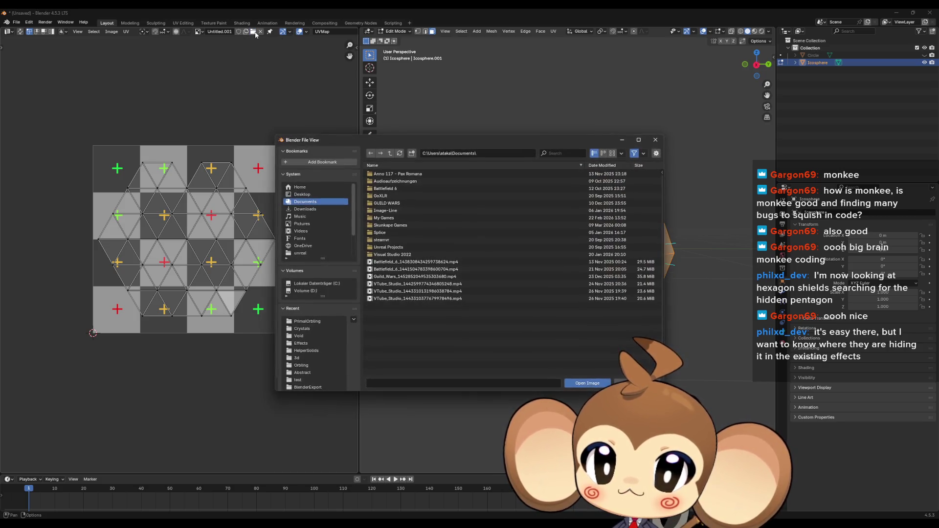
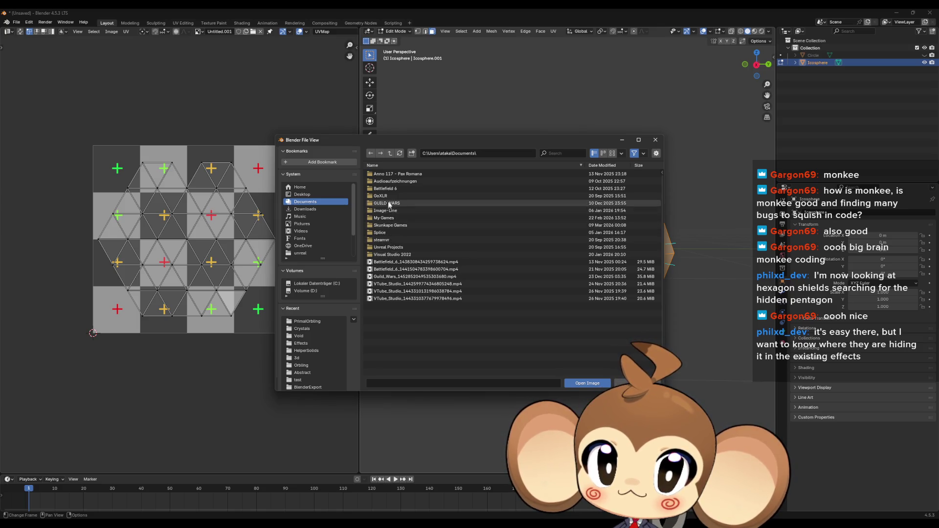
- Create a new material (Material.001) on the icosphere and switch the UV Editor to the Shader Editor
{"action": "left_click", "coordinate": [655, 141]}
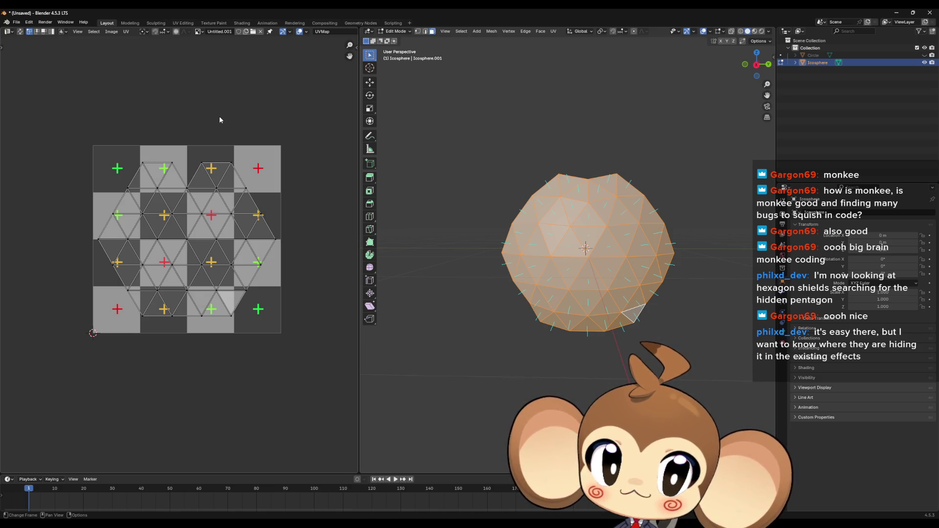
{"action": "left_click", "coordinate": [7, 31]}
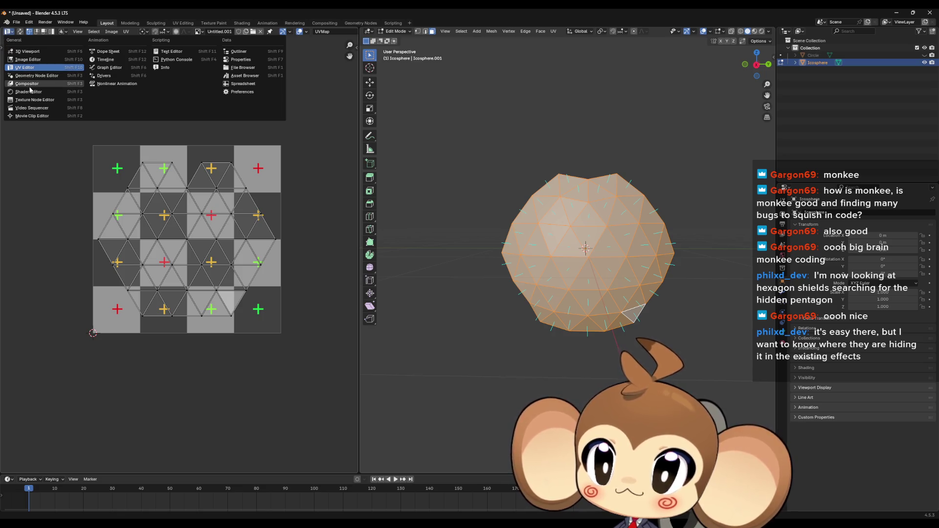
{"action": "left_click", "coordinate": [782, 345]}
{"action": "left_click", "coordinate": [871, 244]}
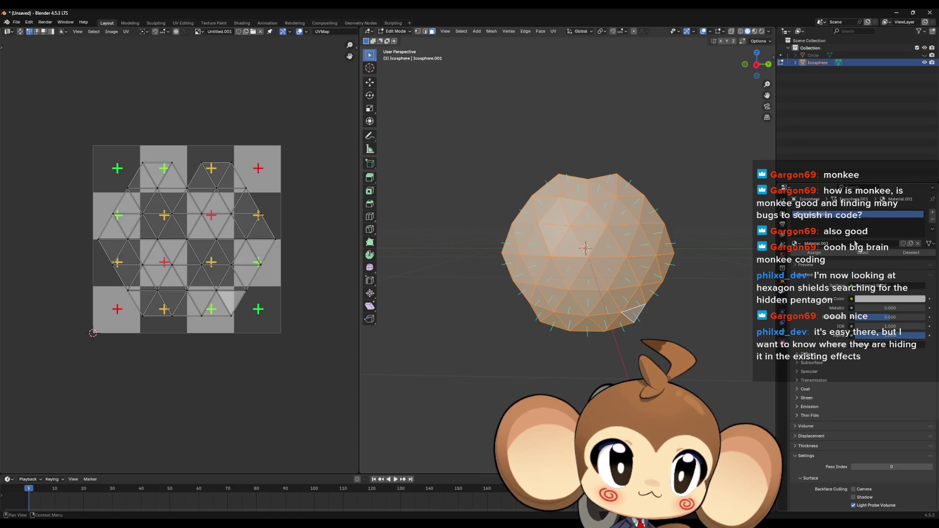
{"action": "left_click", "coordinate": [8, 30]}
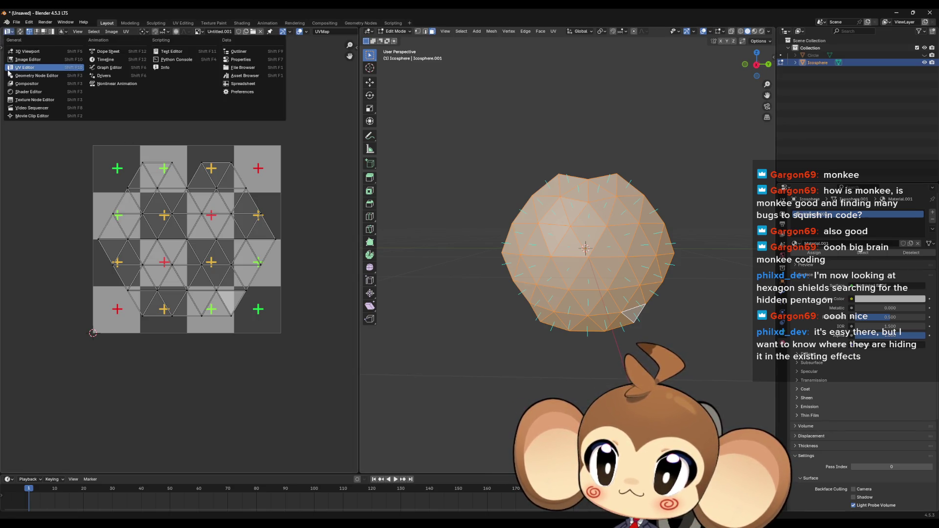
{"action": "left_click", "coordinate": [35, 92]}
{"action": "scroll", "coordinate": [78, 246], "scroll_direction": "up", "scroll_amount": 2}
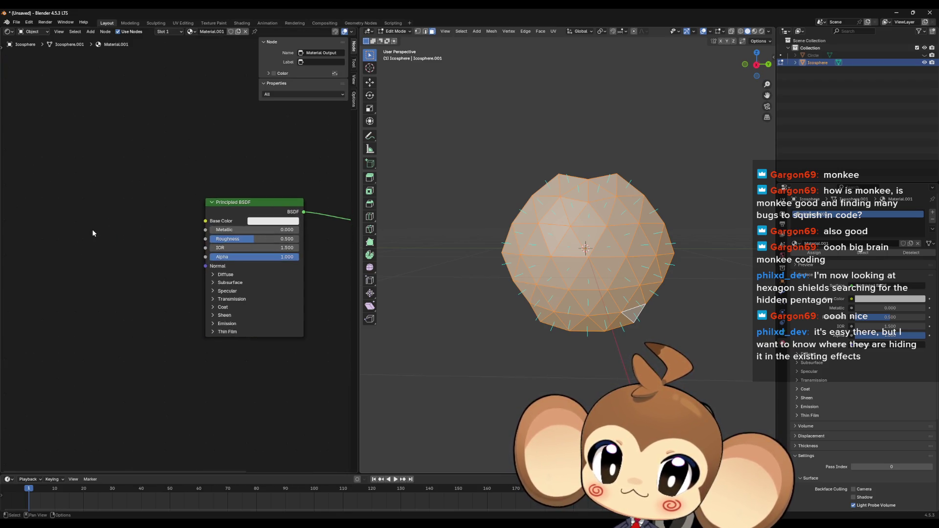
- Add an Image Texture node with a new 128×128 UV Grid image beside the Principled BSDF
{"action": "right_click", "coordinate": [88, 228]}
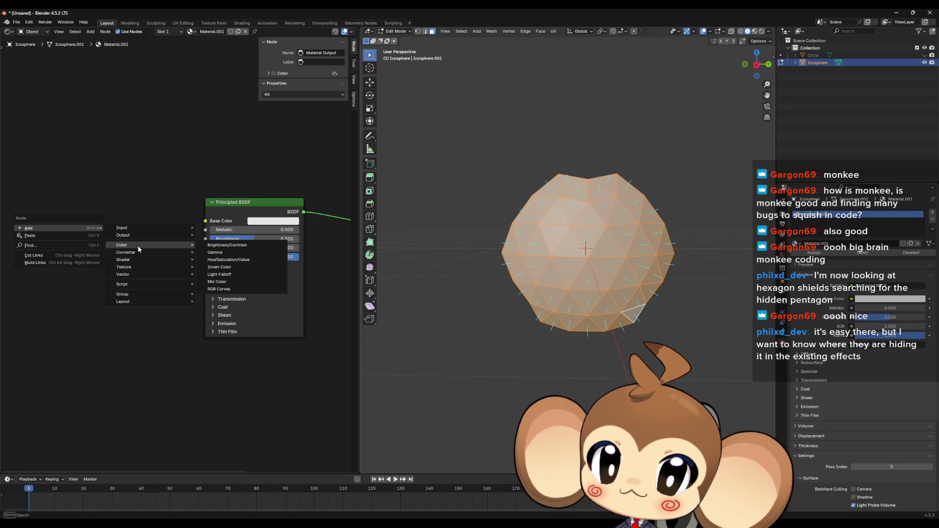
{"action": "mouse_move", "coordinate": [124, 266]}
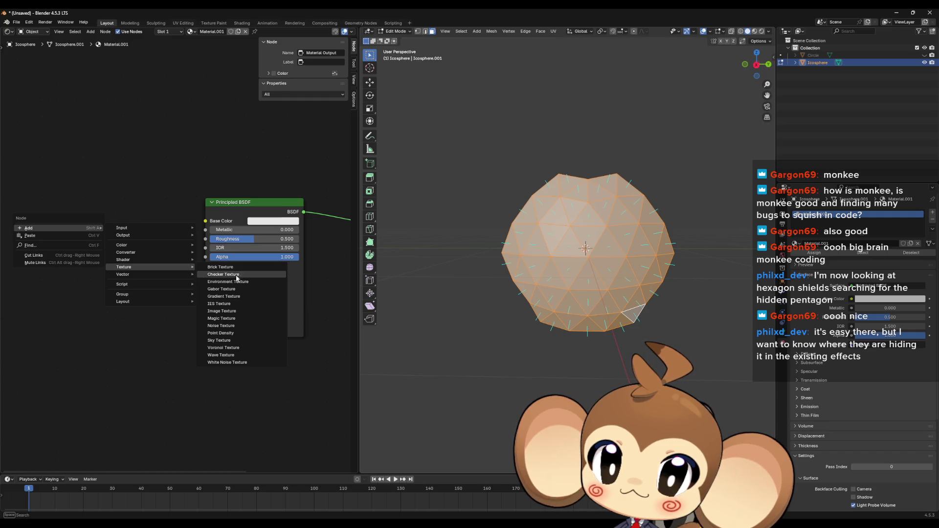
{"action": "left_click", "coordinate": [231, 310]}
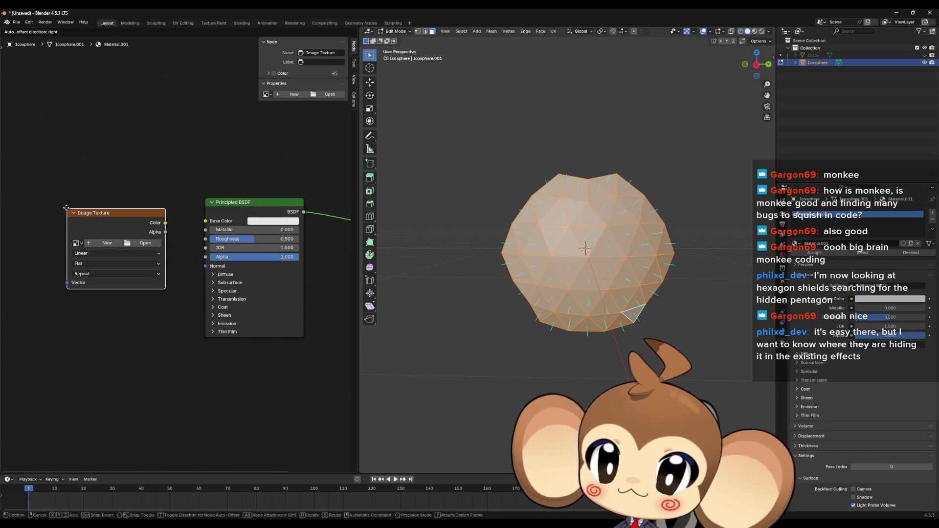
{"action": "left_click", "coordinate": [64, 207]}
{"action": "left_click", "coordinate": [103, 243]}
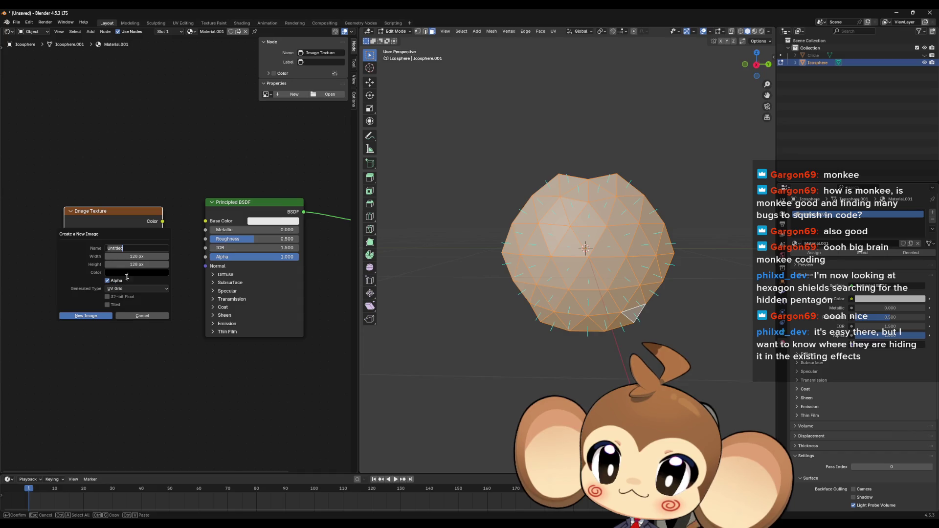
{"action": "left_click", "coordinate": [100, 317]}
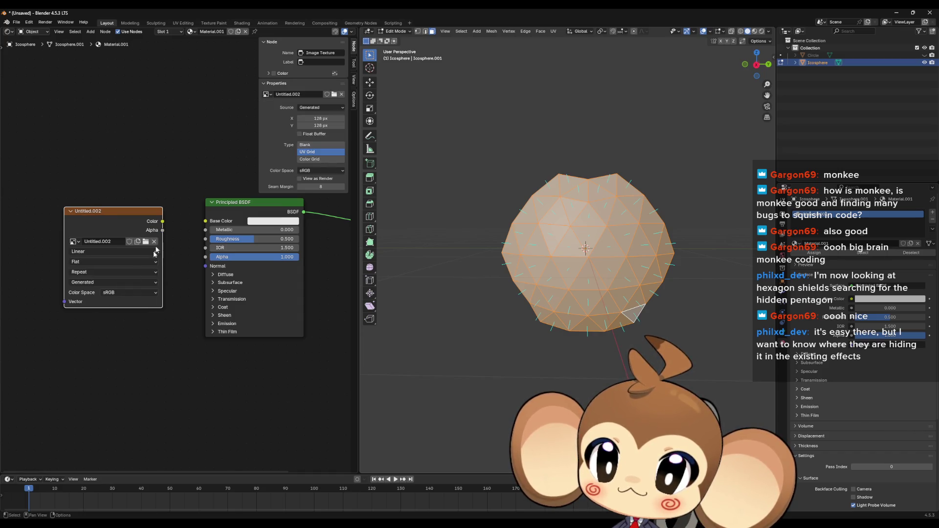
- Wire the image Color into Base Color and preview the texture on the mesh with Material Preview shading
{"action": "left_click_drag", "start_coordinate": [163, 222], "coordinate": [206, 220]}
{"action": "scroll", "coordinate": [238, 280], "scroll_direction": "down", "scroll_amount": 1}
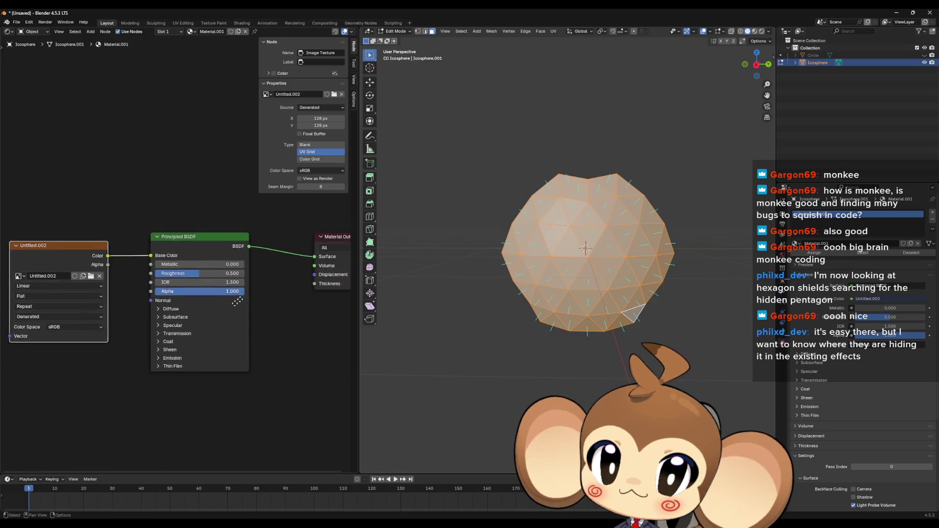
{"action": "scroll", "coordinate": [238, 280], "scroll_direction": "down", "scroll_amount": 1}
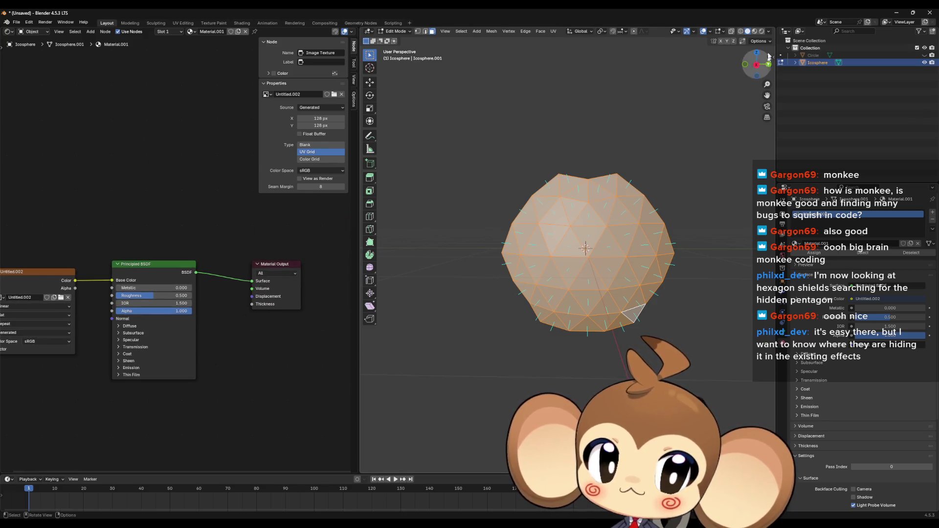
{"action": "left_click", "coordinate": [753, 32]}
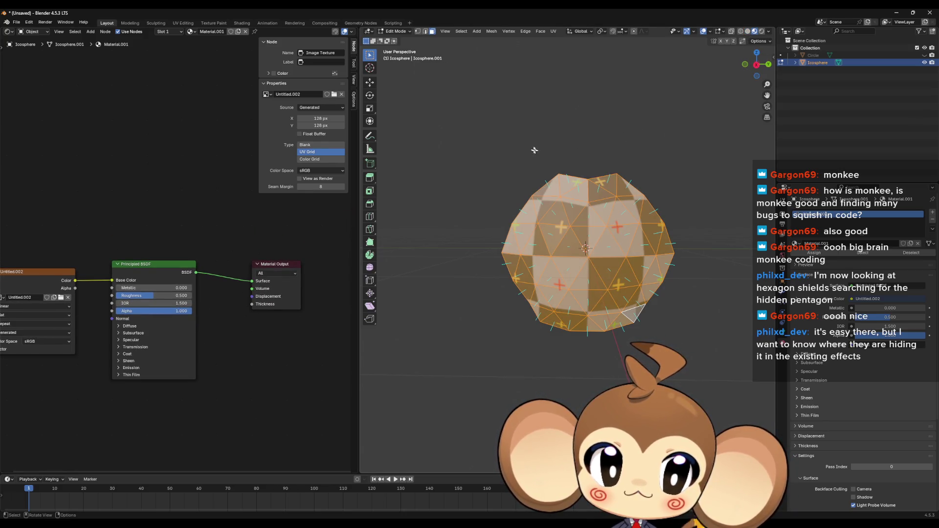
- Deselect the mesh, widen the 3D view and orbit to inspect the checker texture on the icosphere
{"action": "left_click", "coordinate": [560, 156]}
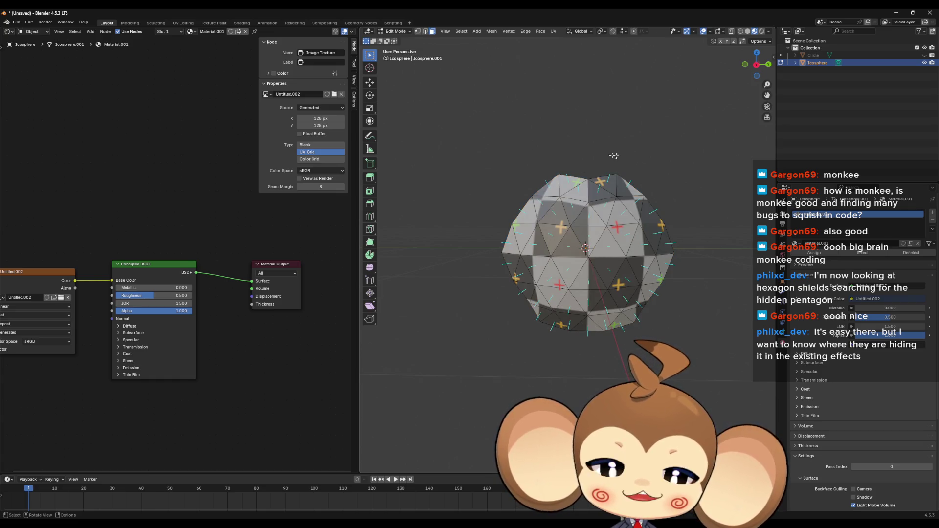
{"action": "left_click_drag", "start_coordinate": [358, 192], "coordinate": [161, 191]}
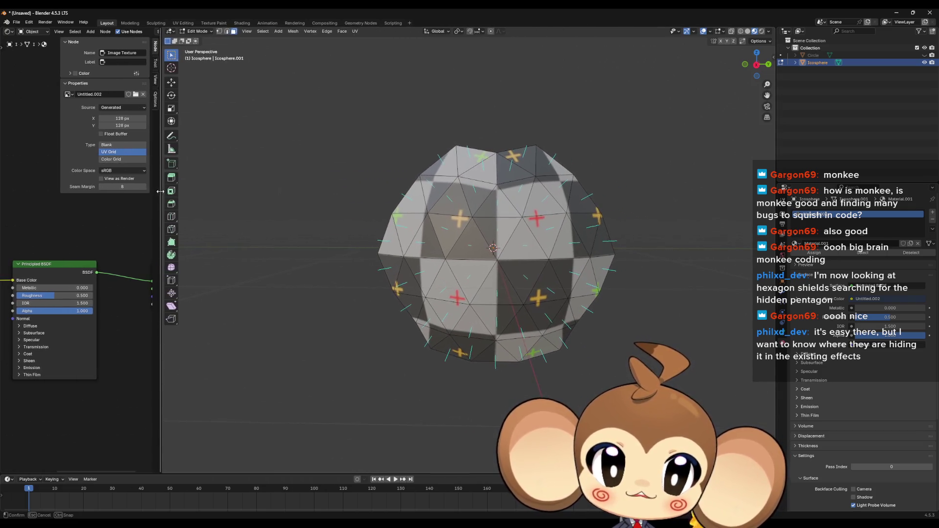
{"action": "left_click_drag", "start_coordinate": [505, 253], "coordinate": [465, 213]}
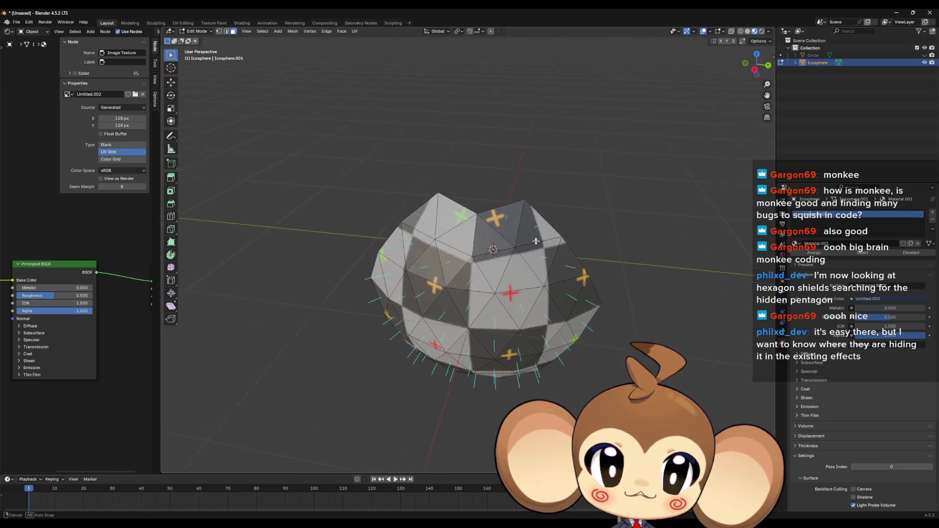
{"action": "mouse_move", "coordinate": [494, 253]}
{"action": "left_mouse_down"}
{"action": "mouse_move", "coordinate": [511, 189]}
{"action": "mouse_move", "coordinate": [494, 200]}
{"action": "left_mouse_up"}
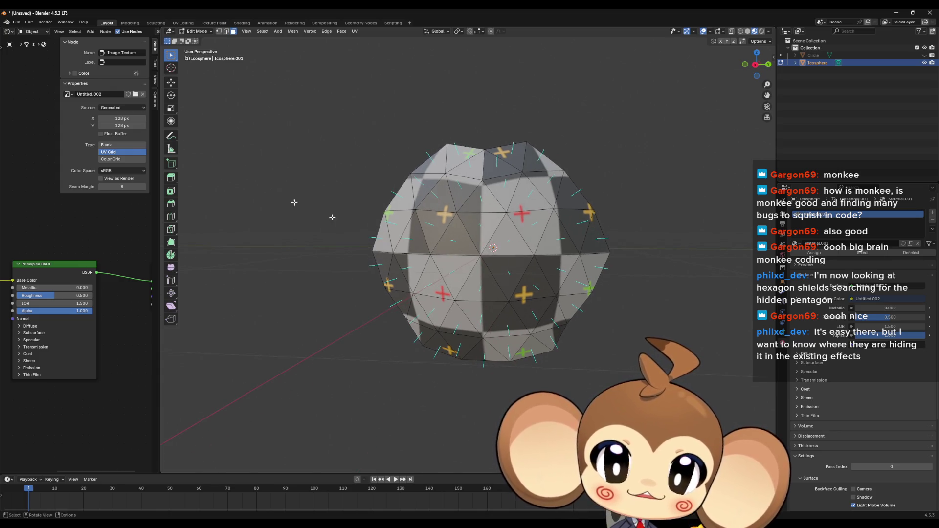
{"action": "left_click", "coordinate": [9, 32]}
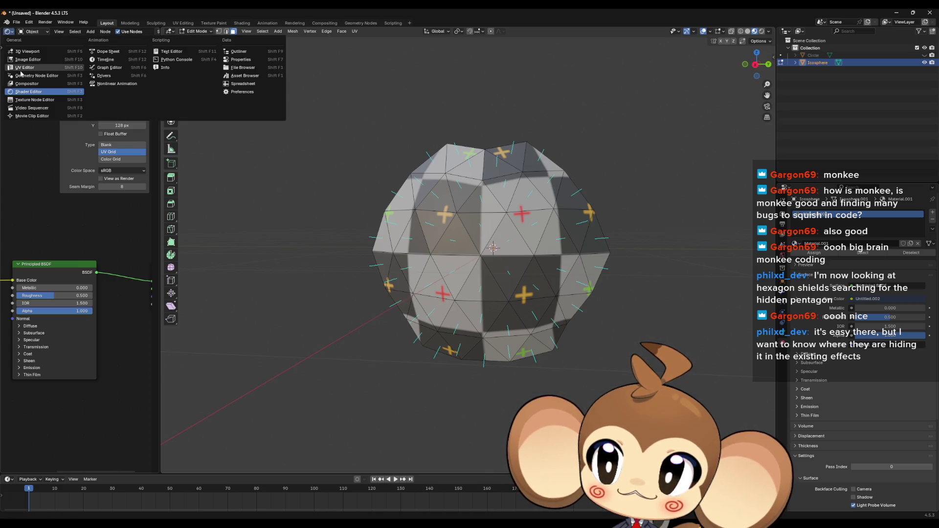
- Switch the area to a widened UV Editor, select the whole mesh and Unwrap its UVs
{"action": "left_click", "coordinate": [23, 72]}
{"action": "left_click_drag", "start_coordinate": [161, 183], "coordinate": [257, 184]}
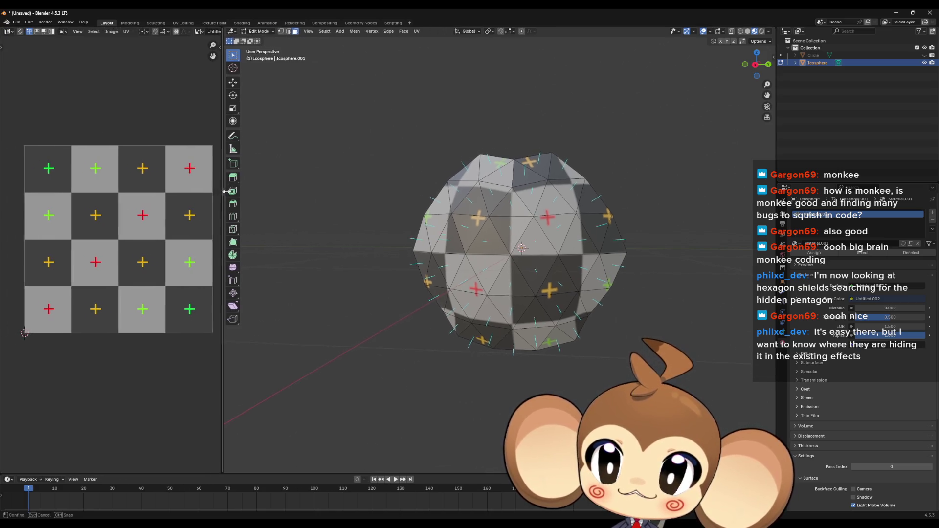
{"action": "key", "text": "a"}
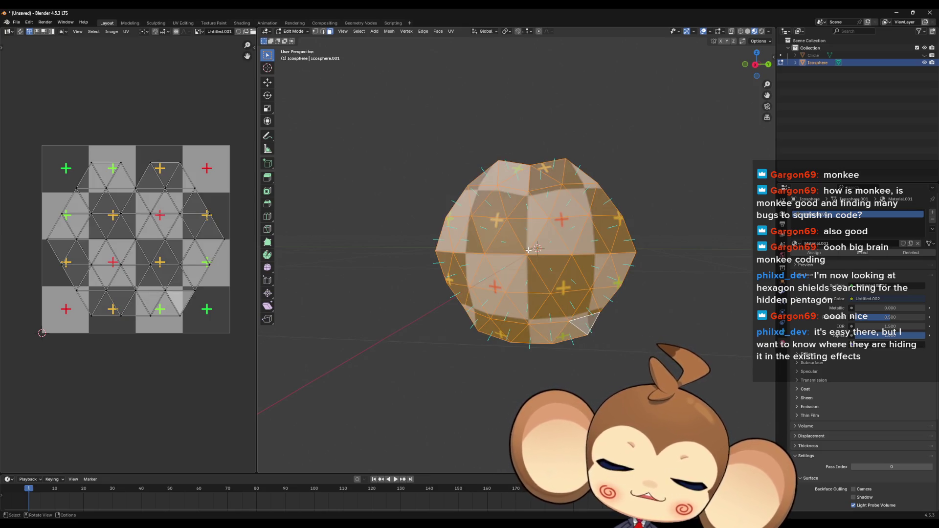
{"action": "key", "text": "u"}
{"action": "left_click", "coordinate": [529, 250]}
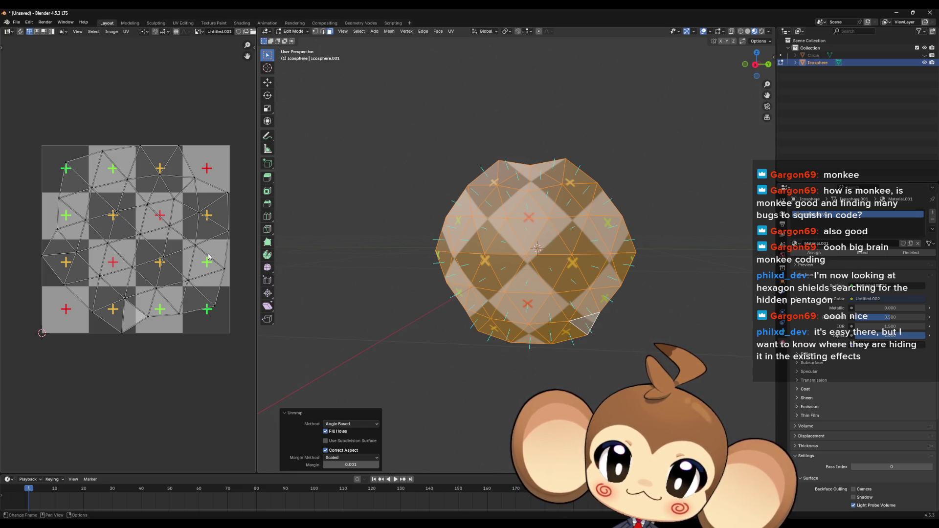
- Move the whole UV layout into place over the checker grid, then select a single central UV vertex
{"action": "key", "text": "a"}
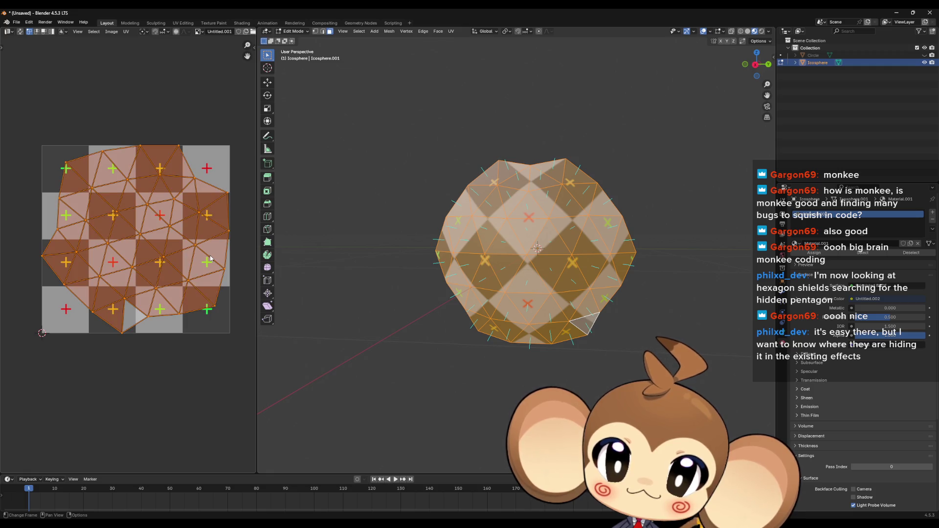
{"action": "scroll", "coordinate": [196, 273], "scroll_direction": "up", "scroll_amount": 3}
{"action": "scroll", "coordinate": [183, 261], "scroll_direction": "up", "scroll_amount": 2}
{"action": "scroll", "coordinate": [164, 249], "scroll_direction": "up", "scroll_amount": 2}
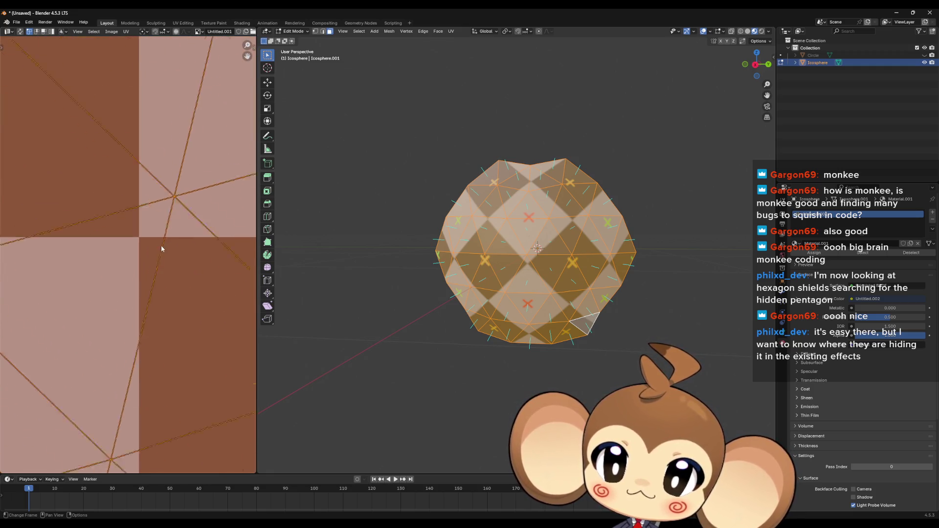
{"action": "key", "text": "g"}
{"action": "left_click", "coordinate": [147, 271]}
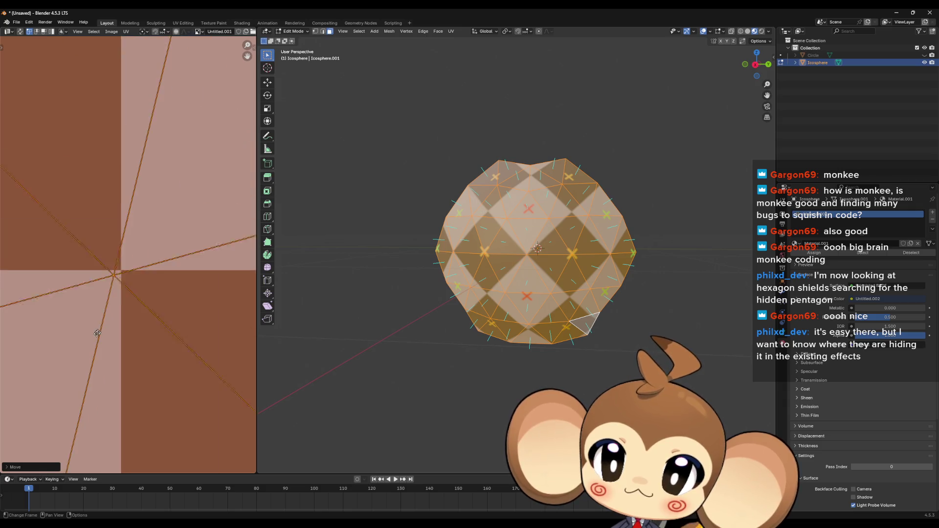
{"action": "key", "text": "g"}
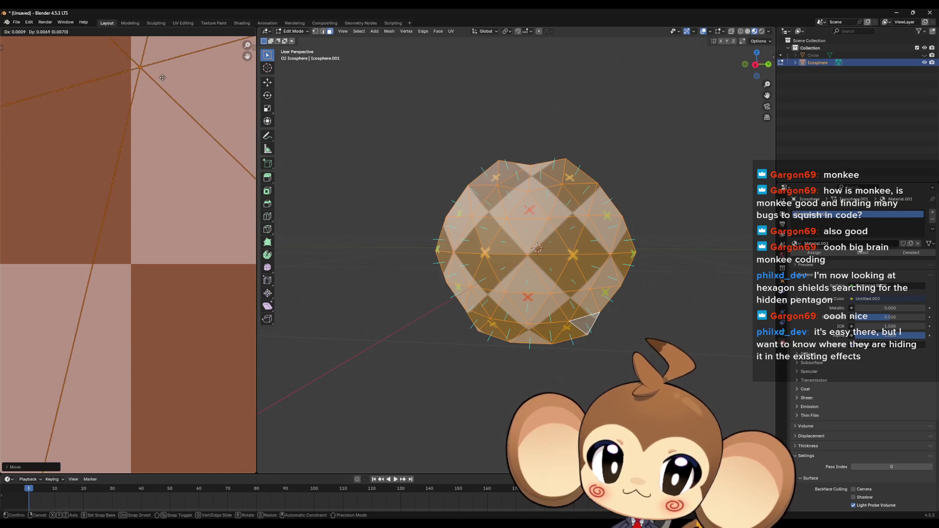
{"action": "left_click", "coordinate": [154, 273]}
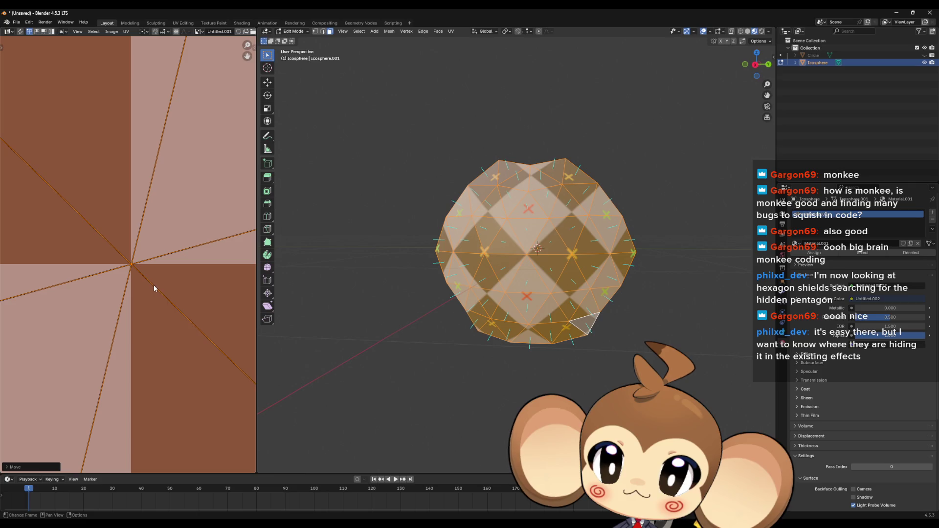
{"action": "scroll", "coordinate": [137, 278], "scroll_direction": "down", "scroll_amount": 2}
{"action": "scroll", "coordinate": [137, 278], "scroll_direction": "down", "scroll_amount": 5}
{"action": "scroll", "coordinate": [129, 255], "scroll_direction": "down", "scroll_amount": 2}
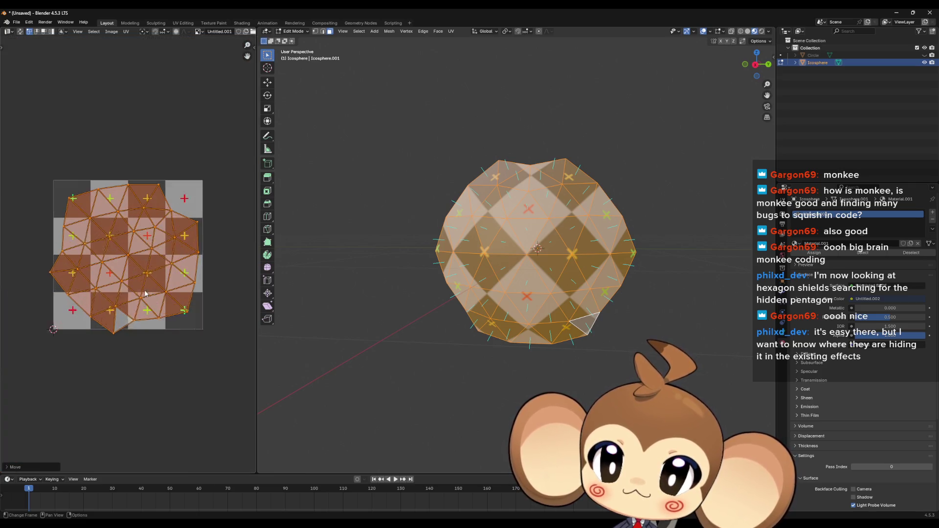
{"action": "left_click", "coordinate": [128, 255]}
- Snap the 2D cursor to the selected vertex, pivot on the 2D cursor and rotate all UVs around it
{"action": "key", "text": "shift+s"}
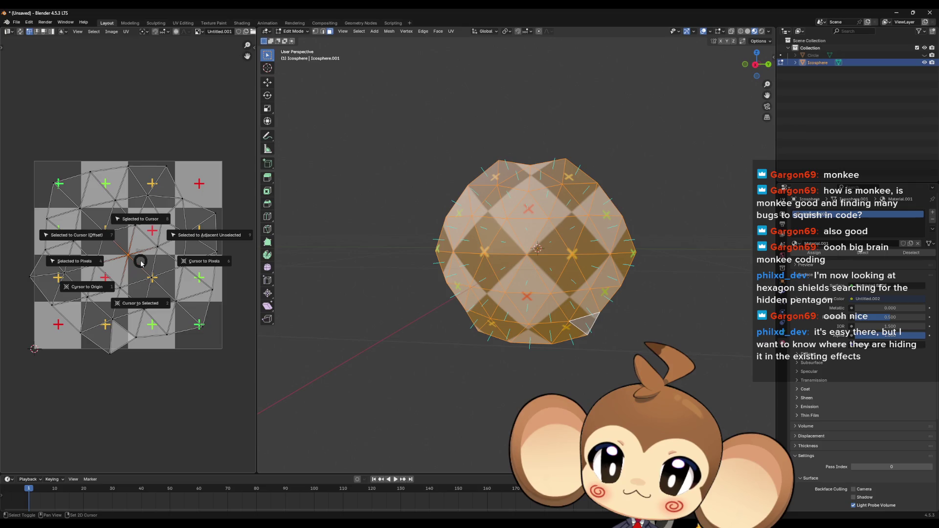
{"action": "left_click", "coordinate": [144, 303]}
{"action": "key", "text": "a"}
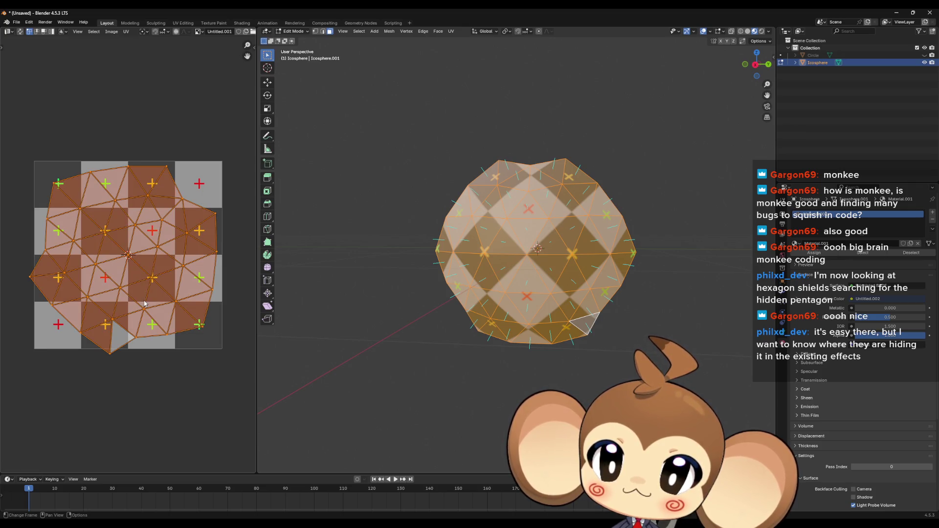
{"action": "left_click", "coordinate": [144, 31]}
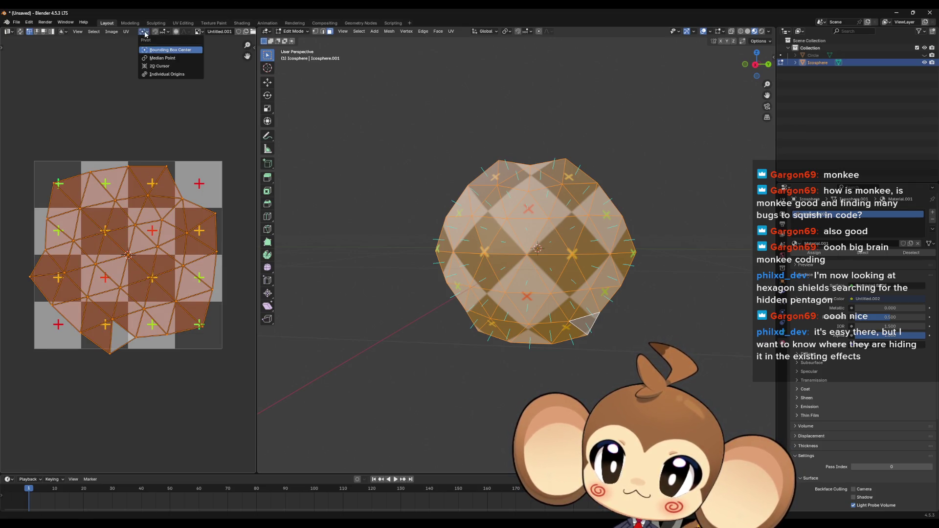
{"action": "left_click", "coordinate": [161, 65]}
{"action": "key", "text": "r"}
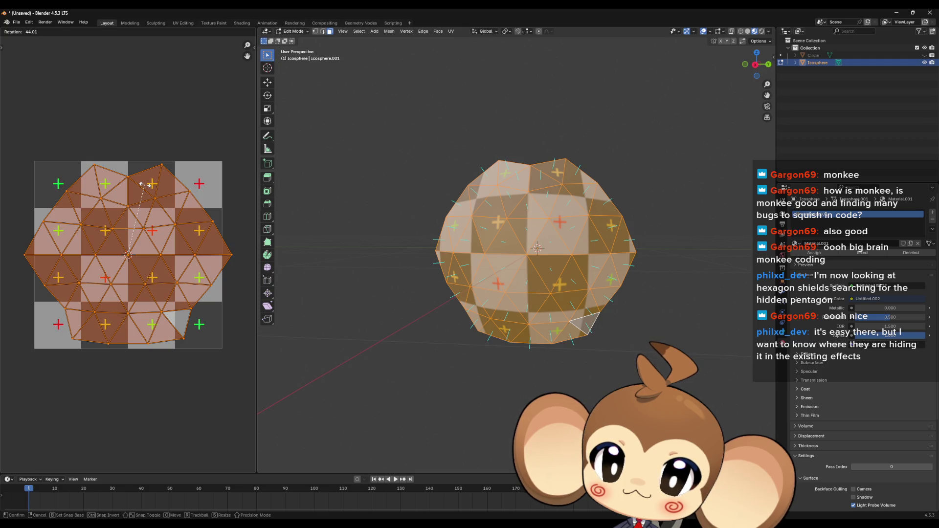
{"action": "left_click", "coordinate": [144, 185]}
{"action": "scroll", "coordinate": [145, 186], "scroll_direction": "up", "scroll_amount": 5}
{"action": "scroll", "coordinate": [116, 333], "scroll_direction": "up", "scroll_amount": 2}
{"action": "scroll", "coordinate": [116, 334], "scroll_direction": "up", "scroll_amount": 2}
{"action": "scroll", "coordinate": [116, 333], "scroll_direction": "up", "scroll_amount": 2}
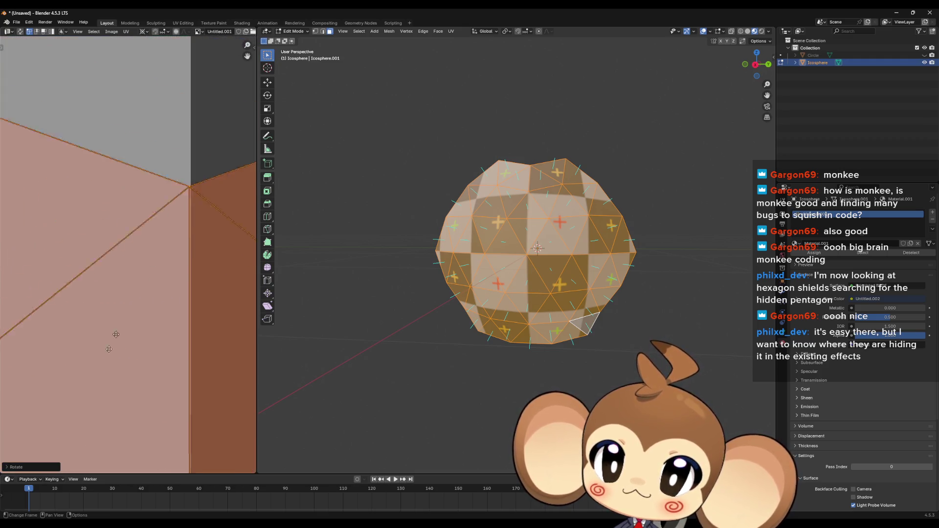
{"action": "scroll", "coordinate": [116, 334], "scroll_direction": "down", "scroll_amount": 2}
{"action": "scroll", "coordinate": [179, 336], "scroll_direction": "up", "scroll_amount": 2}
- Fine-rotate and scale the UV layout down to fit the checker grid, then deselect all faces
{"action": "key", "text": "r"}
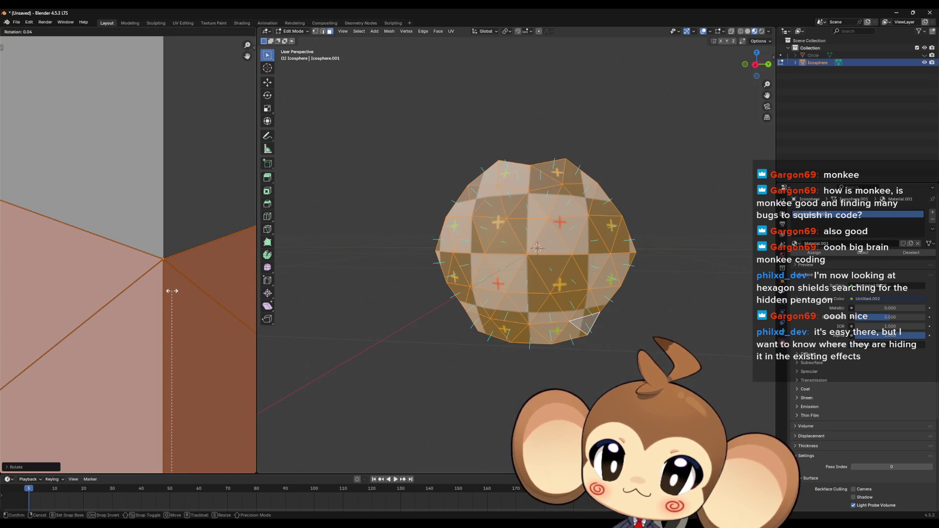
{"action": "left_click", "coordinate": [172, 290]}
{"action": "scroll", "coordinate": [170, 297], "scroll_direction": "down", "scroll_amount": 1}
{"action": "scroll", "coordinate": [166, 300], "scroll_direction": "down", "scroll_amount": 2}
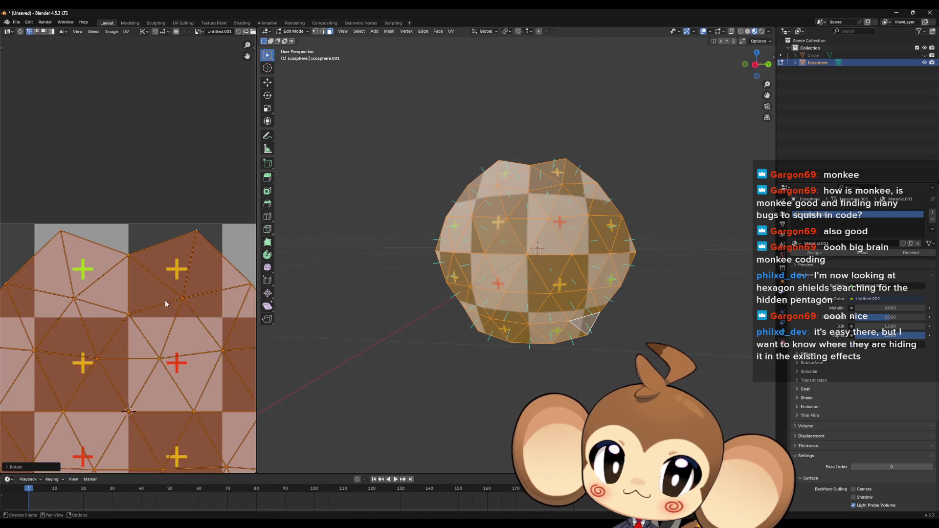
{"action": "scroll", "coordinate": [155, 301], "scroll_direction": "down", "scroll_amount": 3}
{"action": "key", "text": "s"}
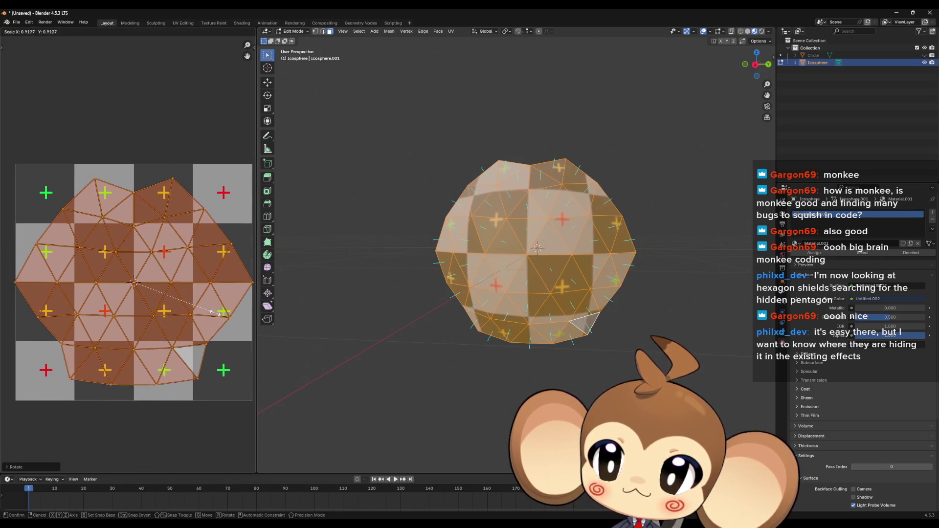
{"action": "left_click", "coordinate": [219, 313]}
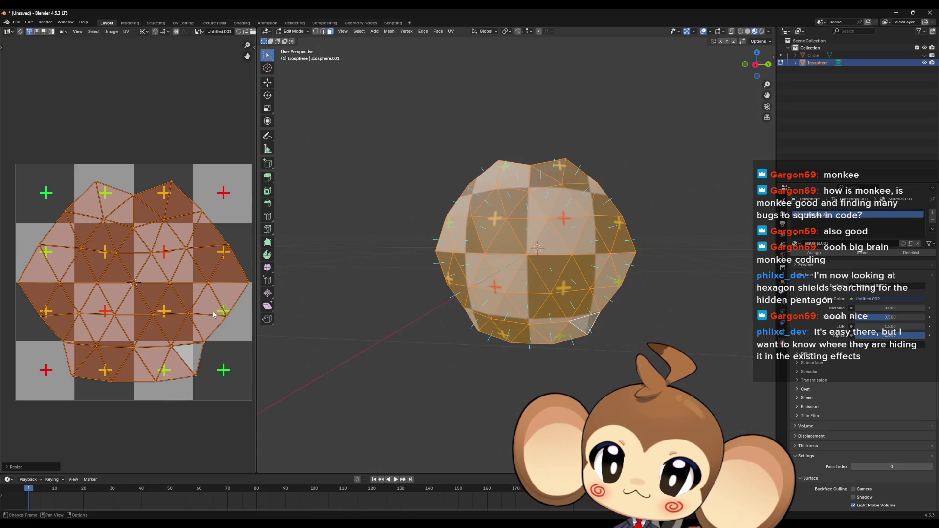
{"action": "left_click", "coordinate": [403, 319]}
{"action": "left_click_drag", "start_coordinate": [407, 319], "coordinate": [431, 319]}
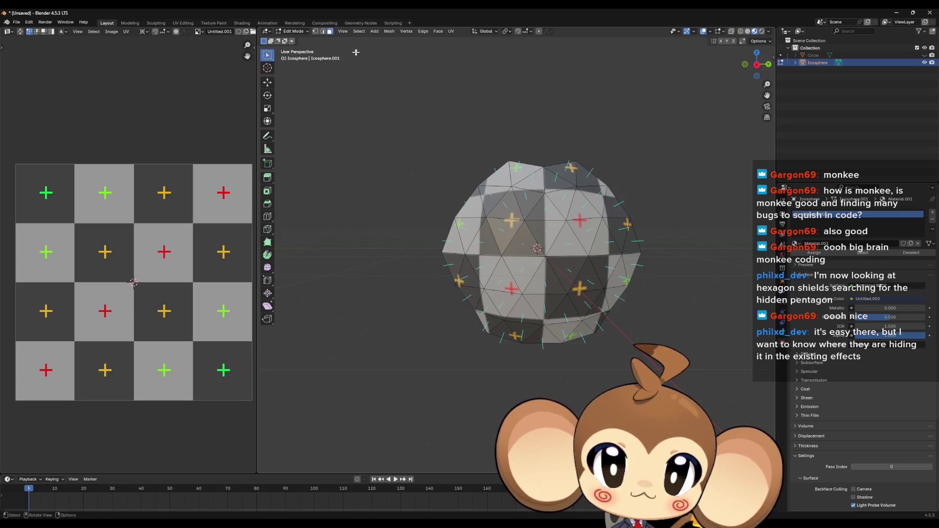
- Return to Object Mode and scale the whole icosphere to a new size
{"action": "key", "text": "Tab"}
{"action": "key", "text": "s"}
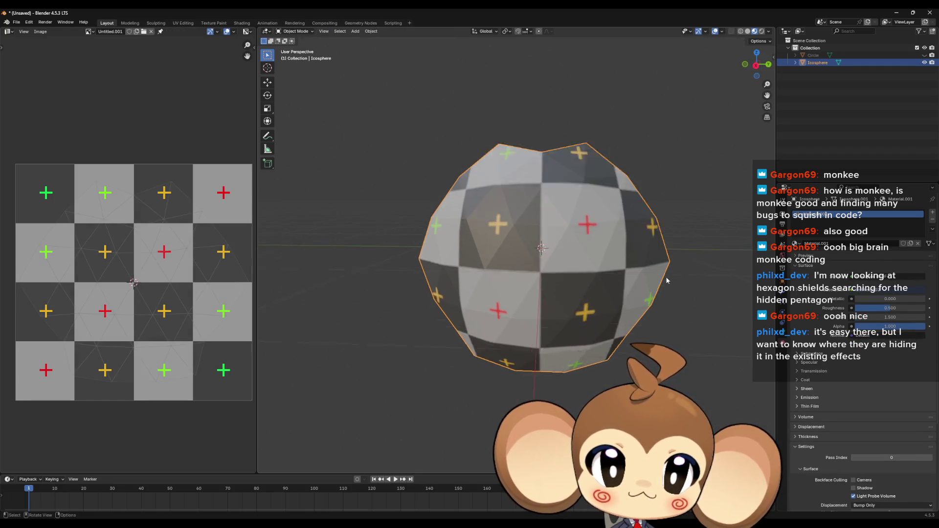
{"action": "left_click", "coordinate": [649, 268]}
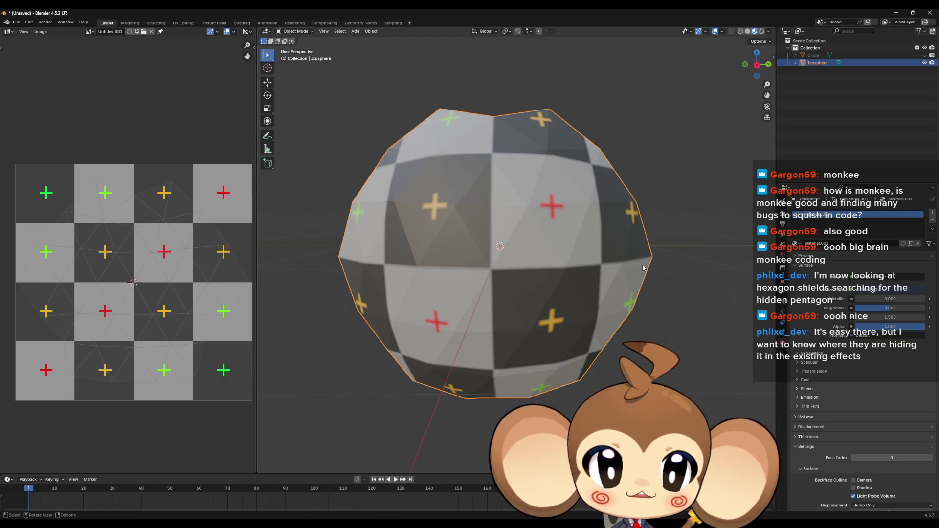
{"action": "left_click_drag", "start_coordinate": [649, 269], "coordinate": [642, 256]}
- Rotate the icosphere four times in succession to reorient it
{"action": "key", "text": "r"}
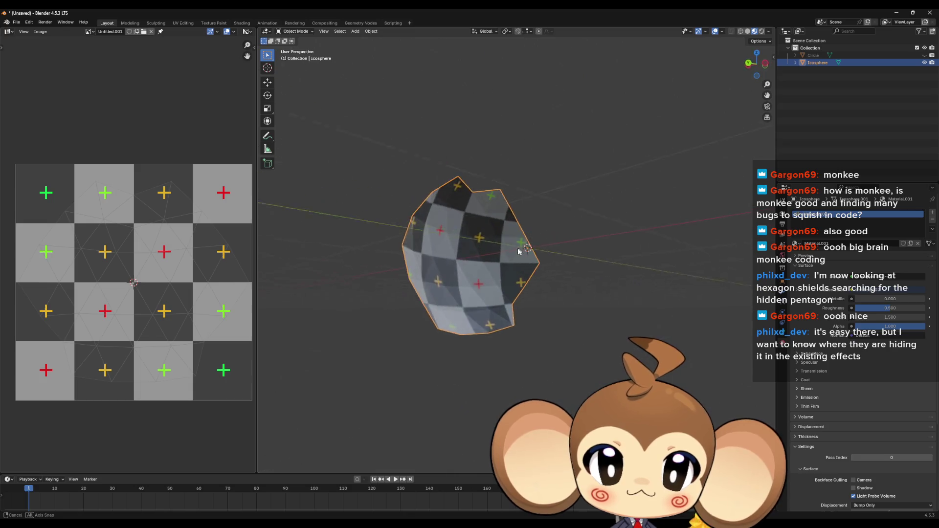
{"action": "left_click", "coordinate": [626, 262]}
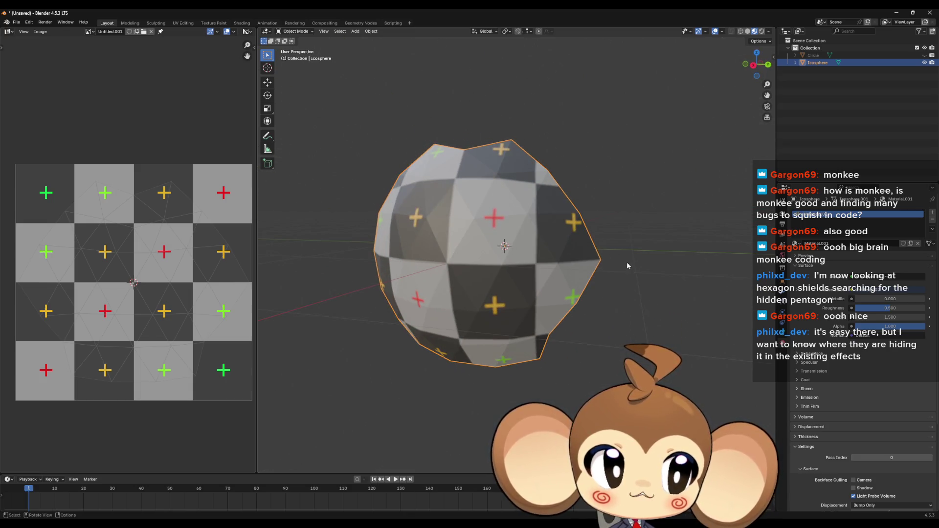
{"action": "key", "text": "r"}
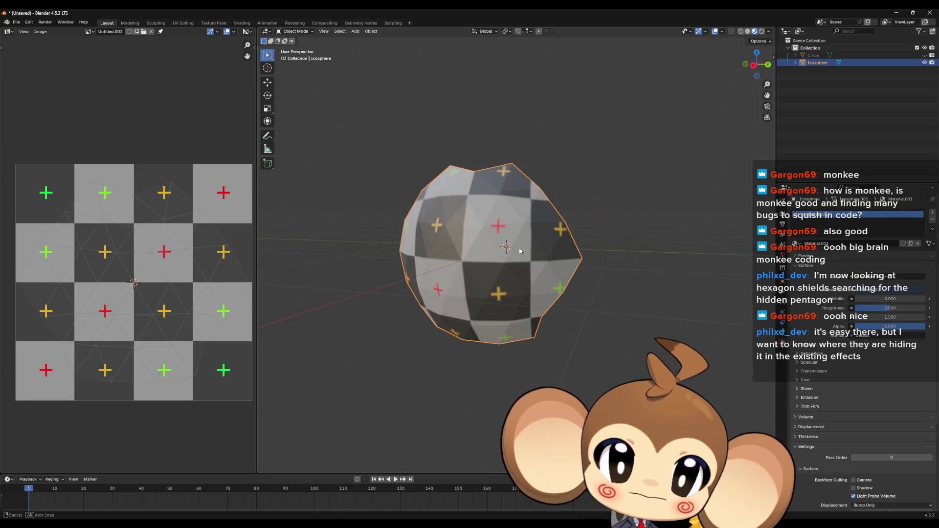
{"action": "left_click", "coordinate": [555, 258]}
{"action": "key", "text": "r"}
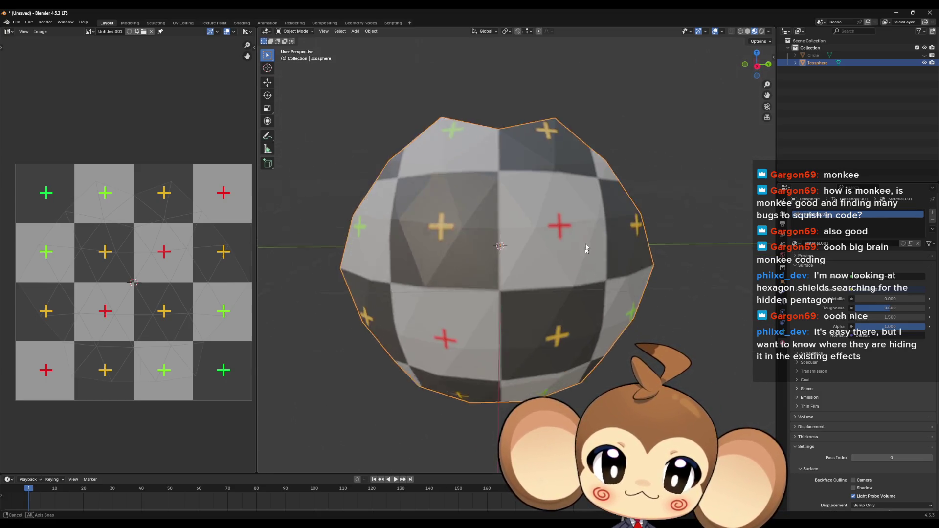
{"action": "left_click", "coordinate": [574, 244]}
{"action": "key", "text": "r"}
{"action": "left_click", "coordinate": [566, 214]}
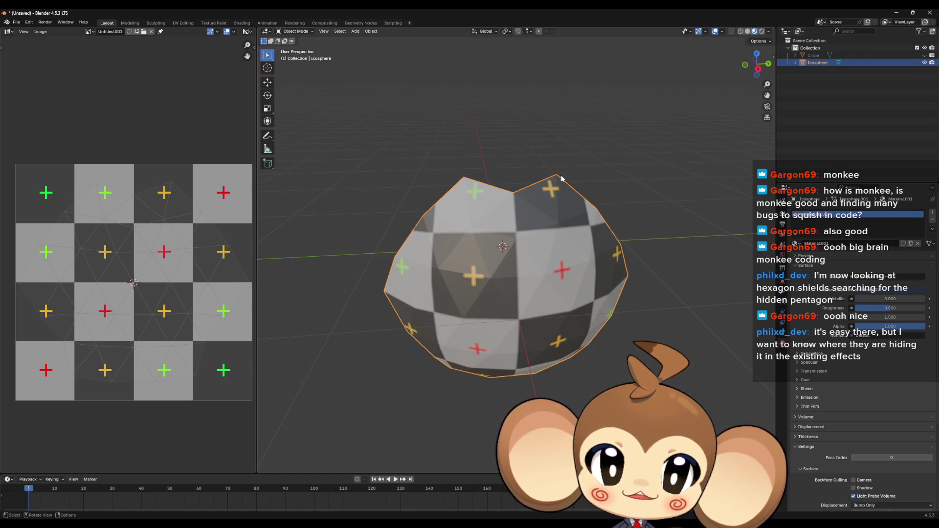
- Orbit around the icosphere to inspect it from several sides, then reselect it
{"action": "left_click_drag", "start_coordinate": [470, 176], "coordinate": [536, 209]}
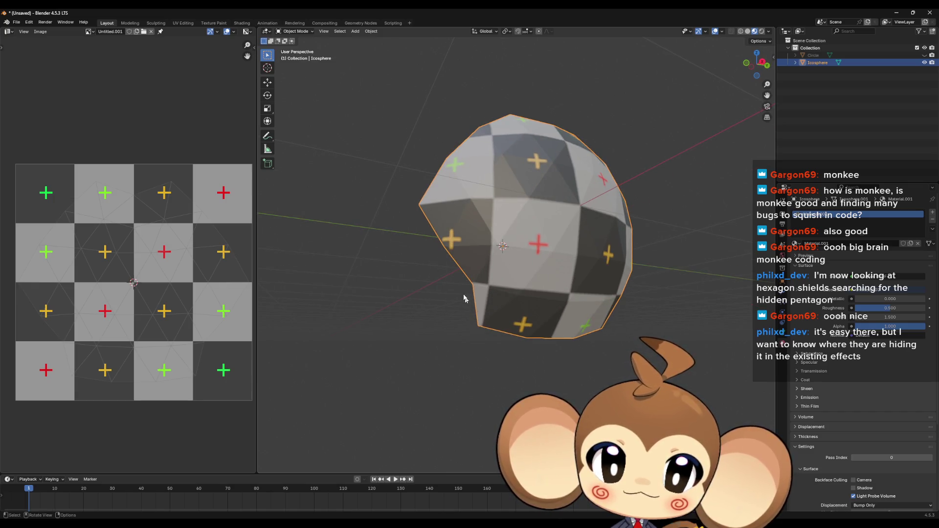
{"action": "left_click_drag", "start_coordinate": [463, 298], "coordinate": [537, 274]}
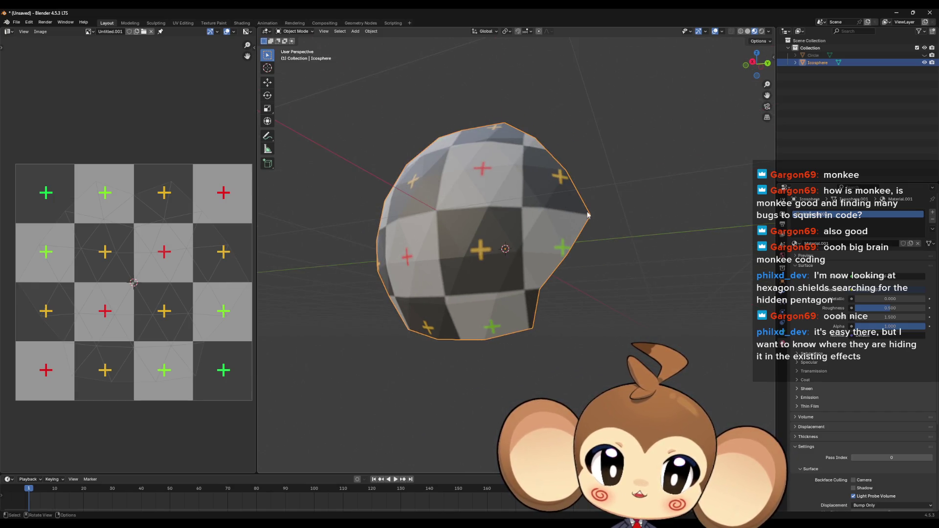
{"action": "mouse_move", "coordinate": [575, 299]}
{"action": "left_mouse_down"}
{"action": "mouse_move", "coordinate": [631, 280]}
{"action": "mouse_move", "coordinate": [513, 266]}
{"action": "mouse_move", "coordinate": [498, 253]}
{"action": "left_mouse_up"}
{"action": "scroll", "coordinate": [513, 266], "scroll_direction": "up", "scroll_amount": 3}
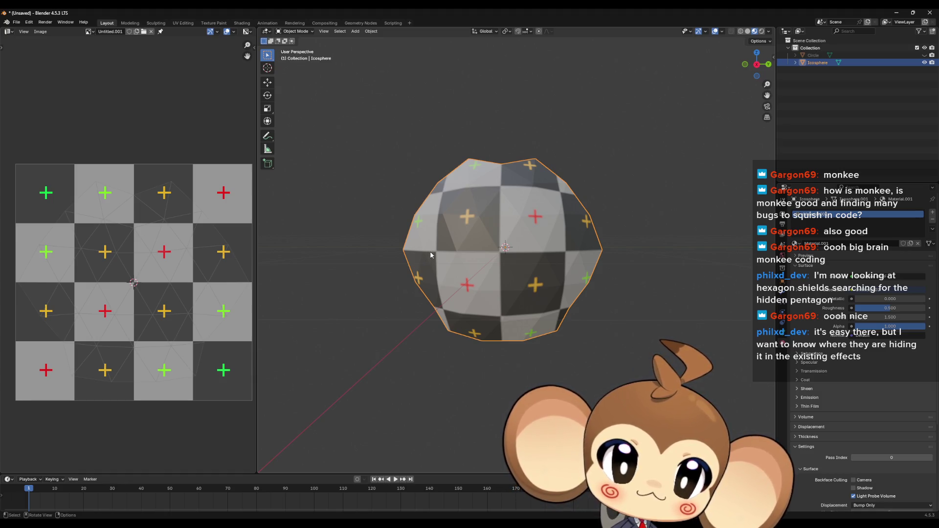
{"action": "scroll", "coordinate": [583, 265], "scroll_direction": "down", "scroll_amount": 3}
{"action": "left_click", "coordinate": [659, 265]}
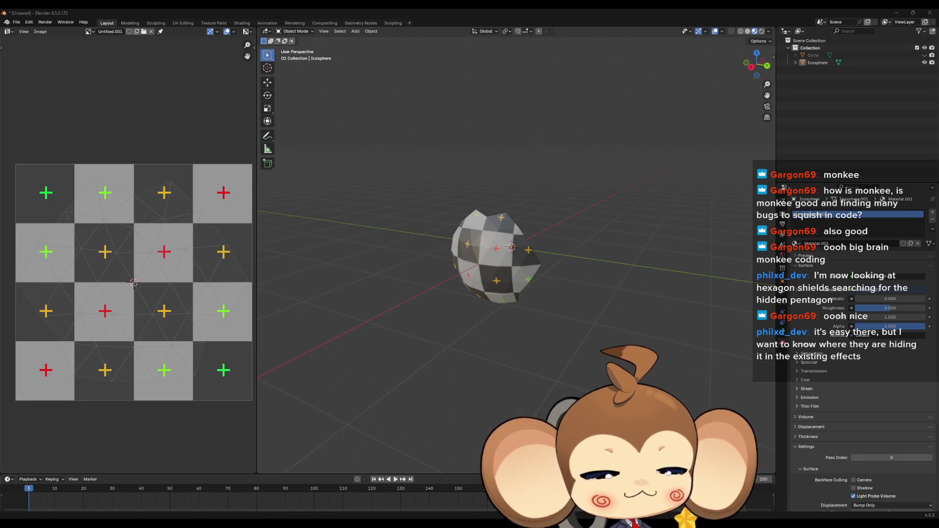
{"action": "left_click_drag", "start_coordinate": [562, 245], "coordinate": [513, 260]}
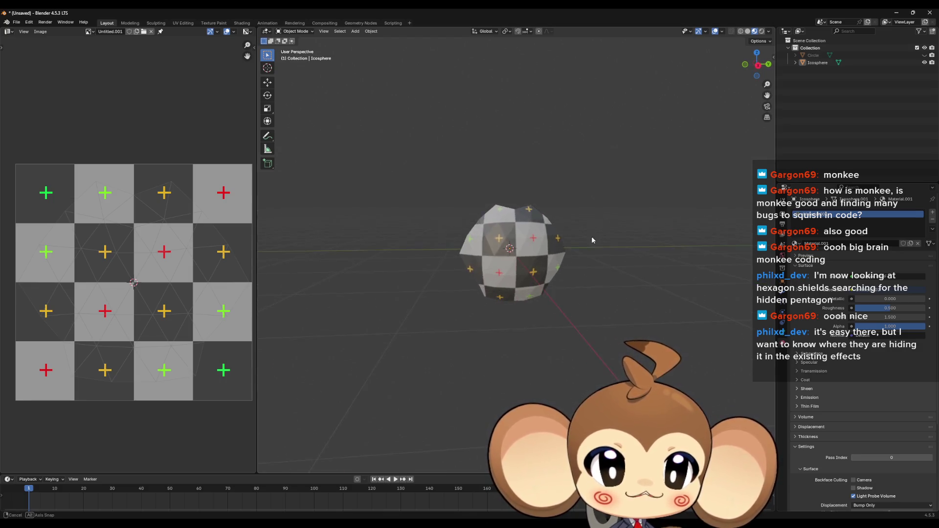
{"action": "left_click", "coordinate": [514, 262]}
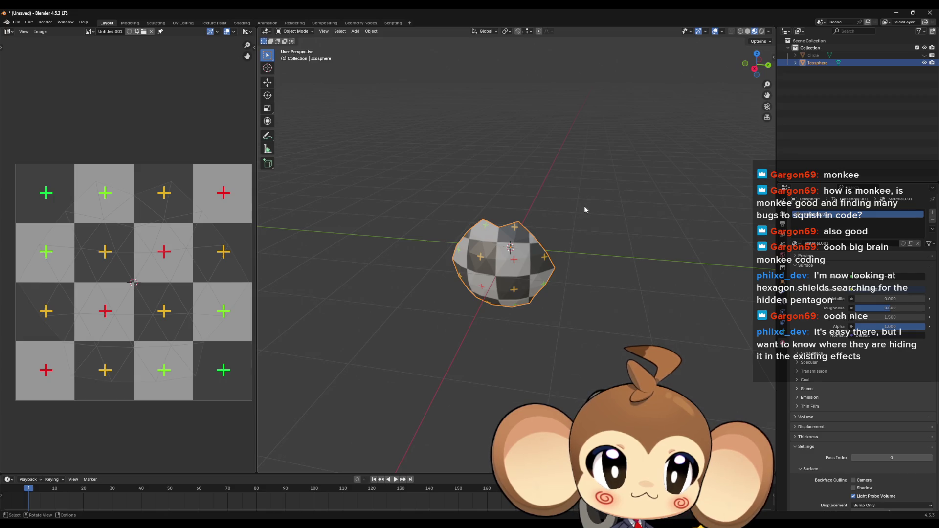
- Start an FBX export and browse to the project's 3d\Effects folder
{"action": "left_click", "coordinate": [17, 23]}
{"action": "mouse_move", "coordinate": [29, 133]}
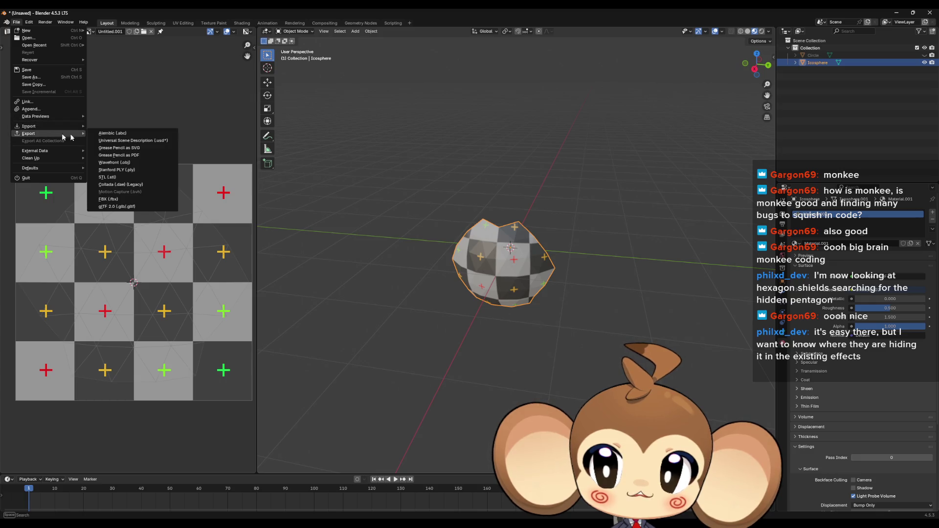
{"action": "left_click", "coordinate": [117, 199]}
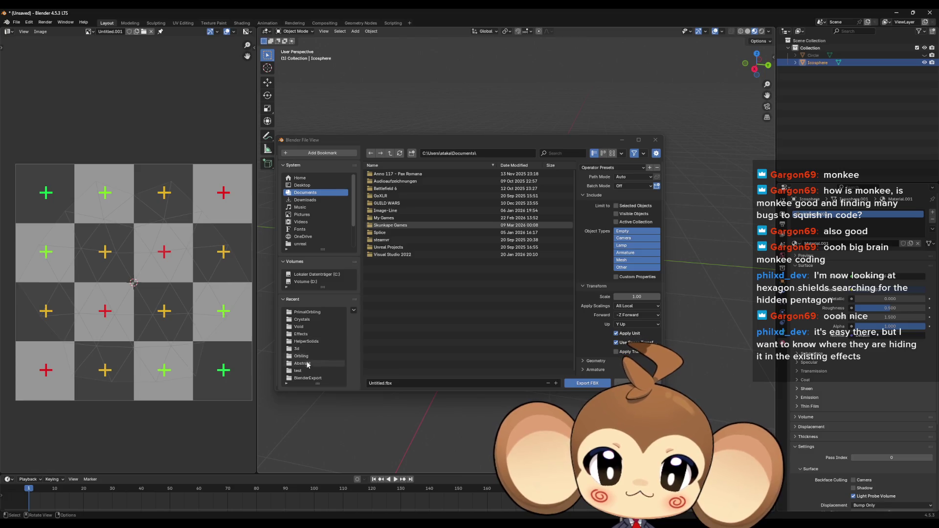
{"action": "left_click", "coordinate": [302, 348]}
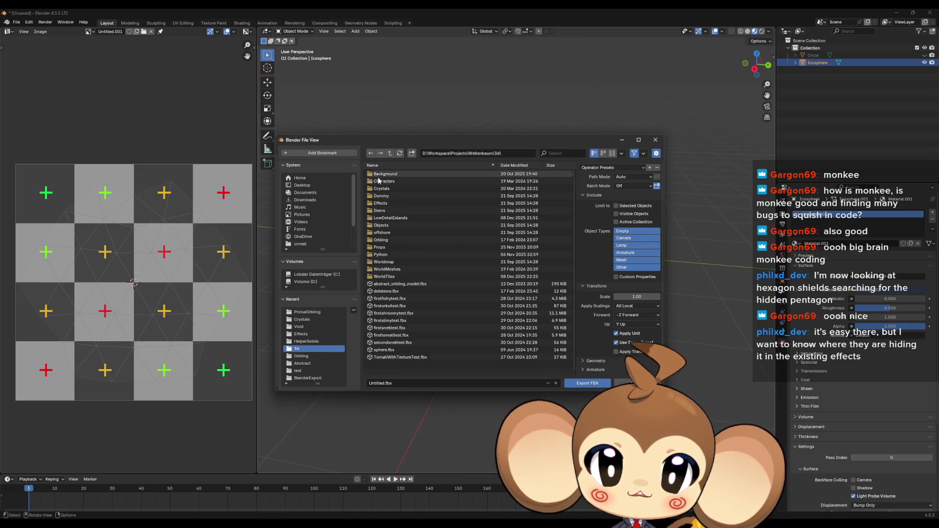
{"action": "left_click", "coordinate": [382, 204]}
- Create a new folder named Shields inside Effects and open it
{"action": "right_click", "coordinate": [391, 208]}
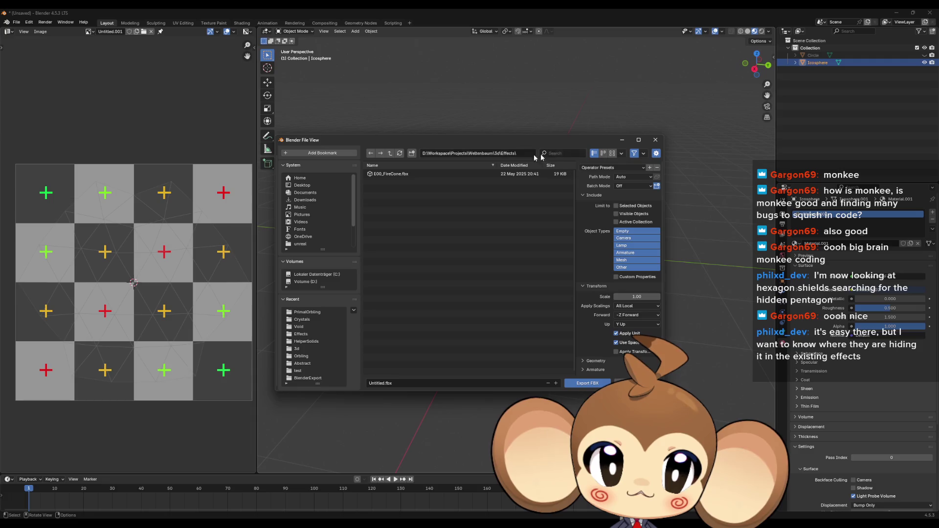
{"action": "left_click", "coordinate": [412, 152]}
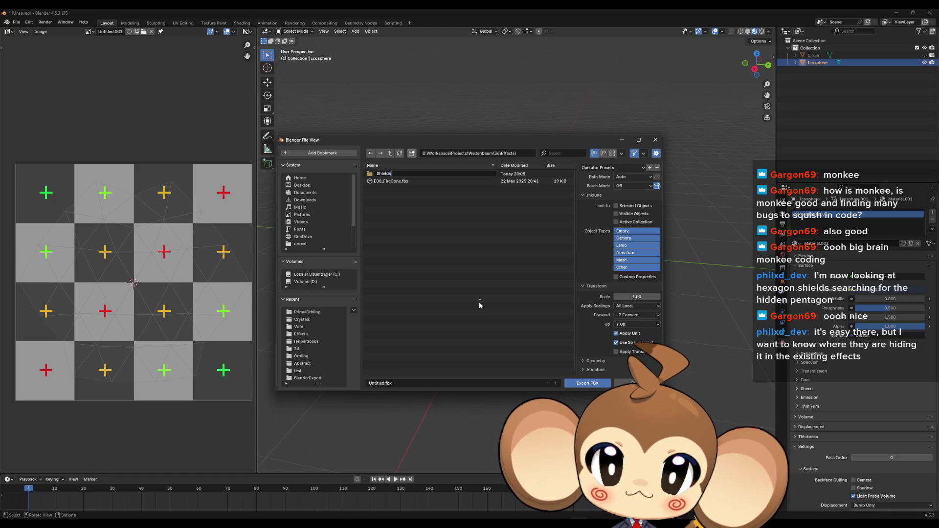
{"action": "key", "text": "Return"}
{"action": "double_click", "coordinate": [389, 173]}
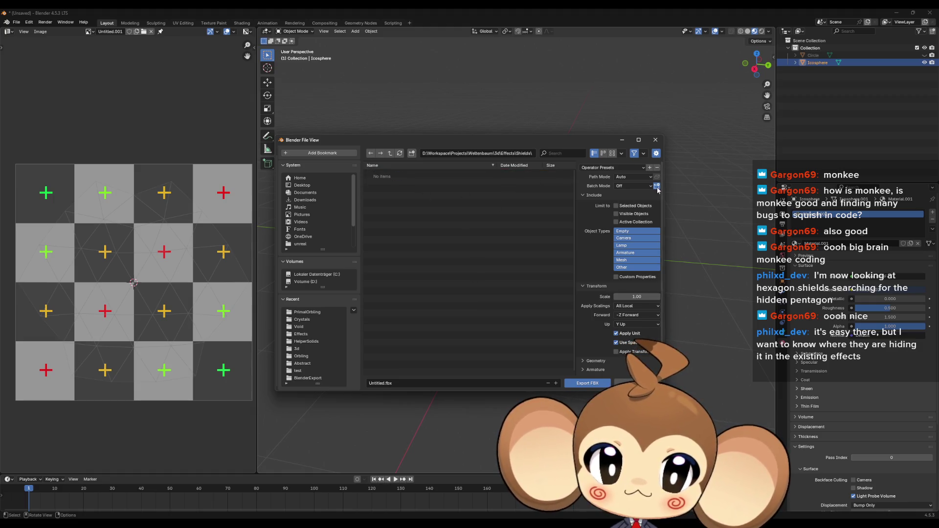
- Apply the unreal operator preset and move the export window aside to reveal the icosphere
{"action": "left_click", "coordinate": [603, 168]}
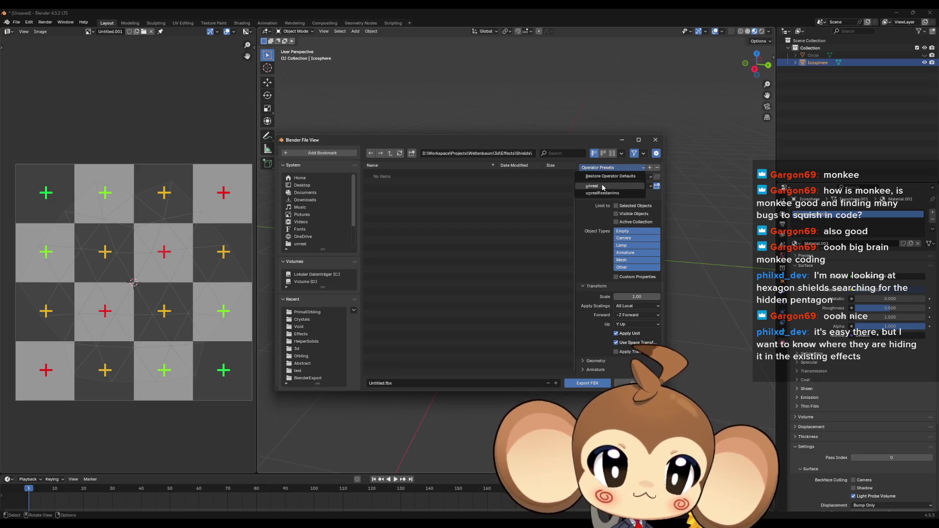
{"action": "left_click", "coordinate": [600, 188]}
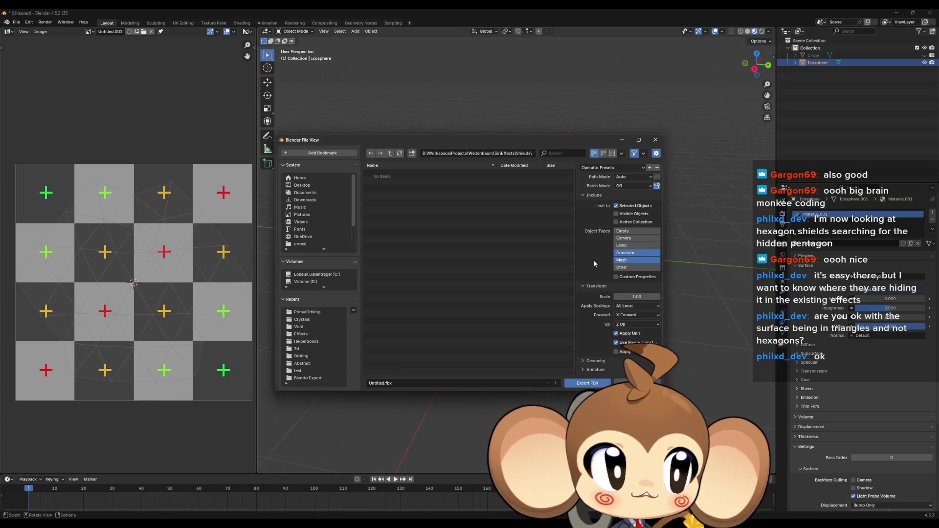
{"action": "left_click_drag", "start_coordinate": [506, 139], "coordinate": [605, 359]}
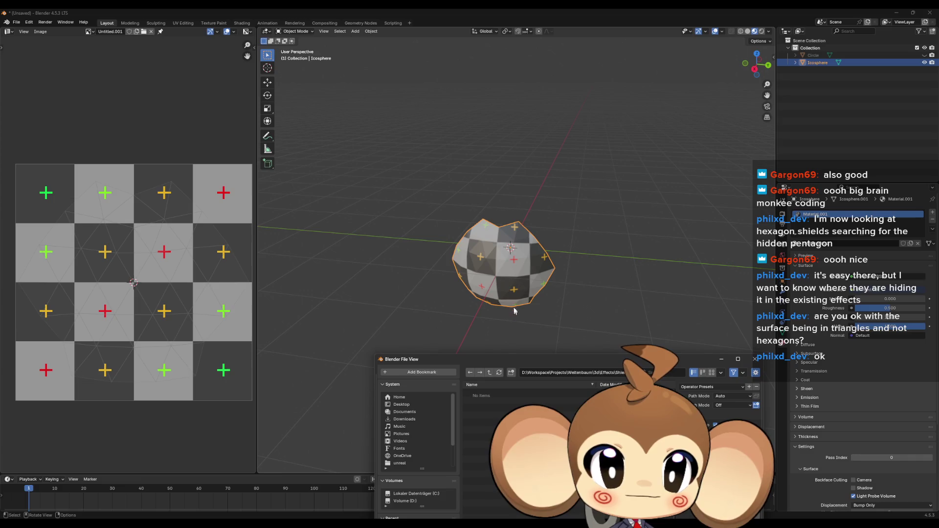
{"action": "scroll", "coordinate": [506, 288], "scroll_direction": "up", "scroll_amount": 4}
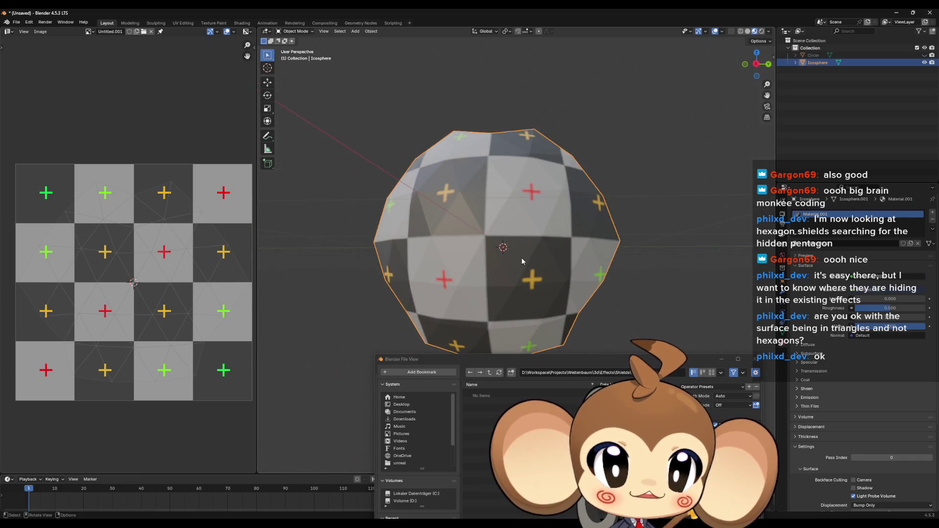
{"action": "scroll", "coordinate": [488, 285], "scroll_direction": "up", "scroll_amount": 1}
{"action": "scroll", "coordinate": [519, 306], "scroll_direction": "down", "scroll_amount": 1}
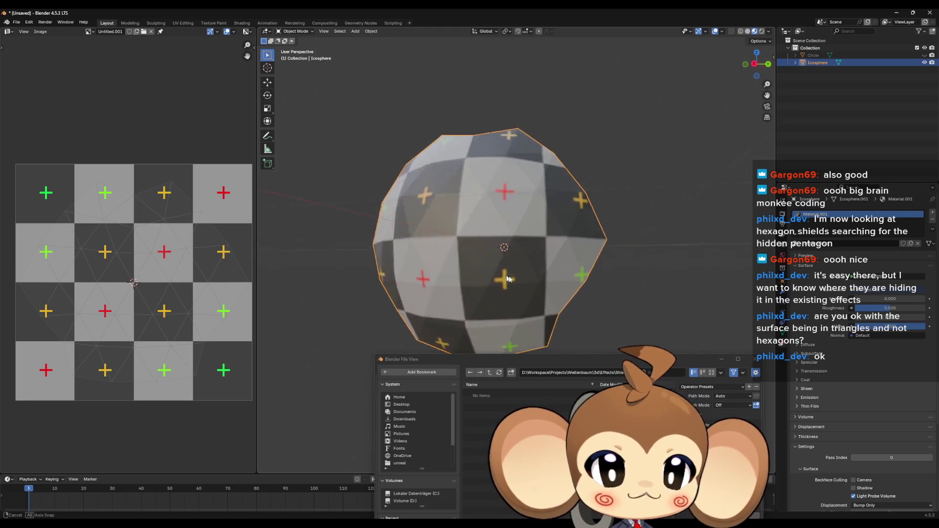
- Name the export file SummonShield.fbx and export the selected icosphere
{"action": "left_click_drag", "start_coordinate": [526, 287], "coordinate": [546, 311]}
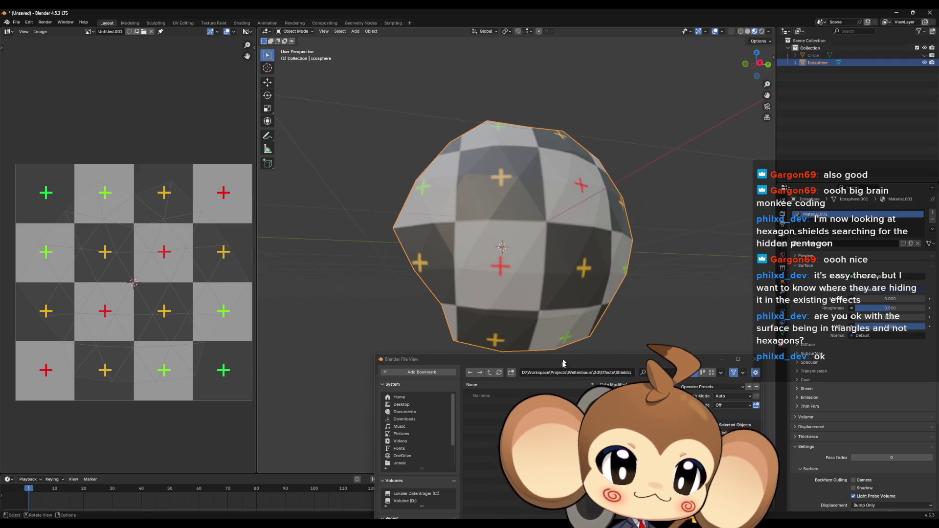
{"action": "left_click_drag", "start_coordinate": [544, 359], "coordinate": [474, 185]}
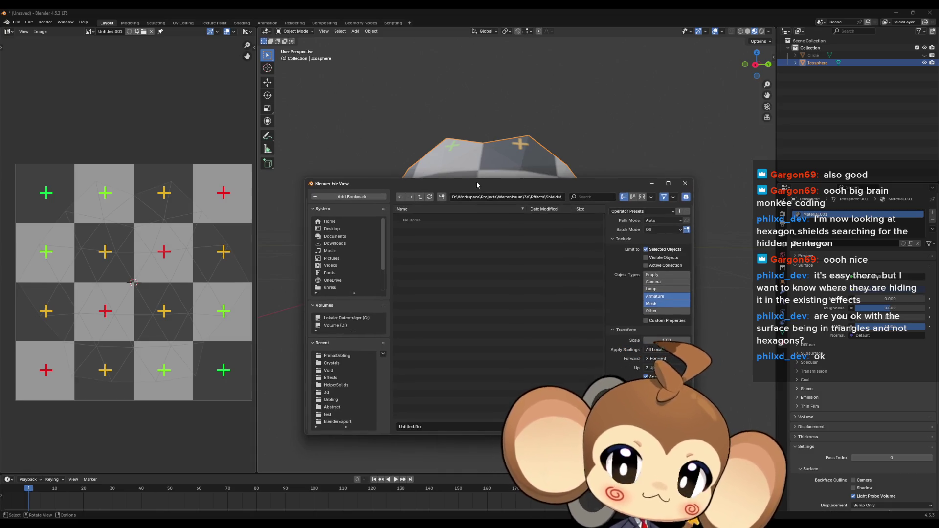
{"action": "left_click", "coordinate": [418, 425]}
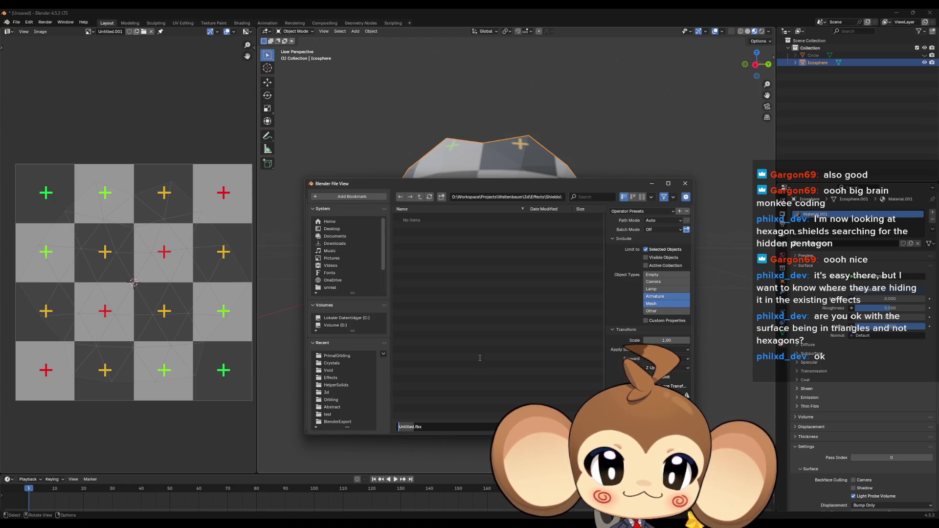
{"action": "type", "text": "SummonrS"}
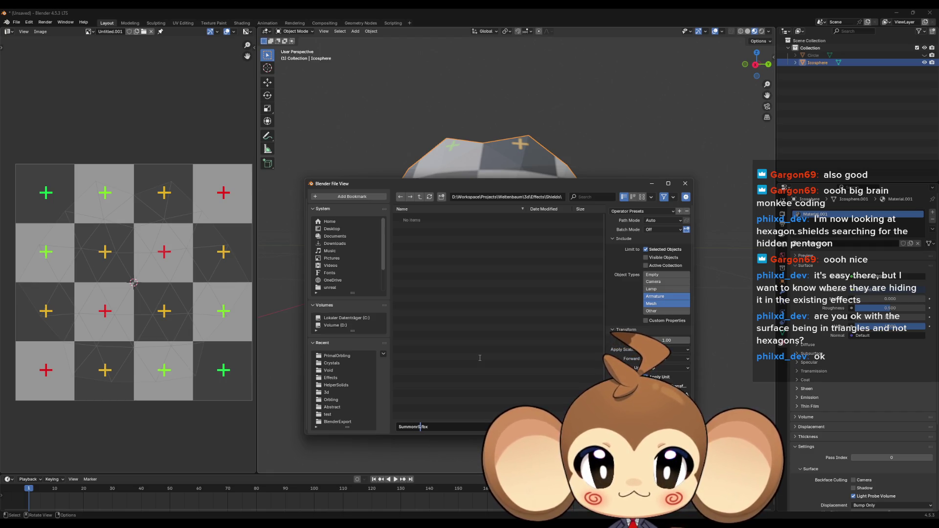
{"action": "type", "text": "eld"}
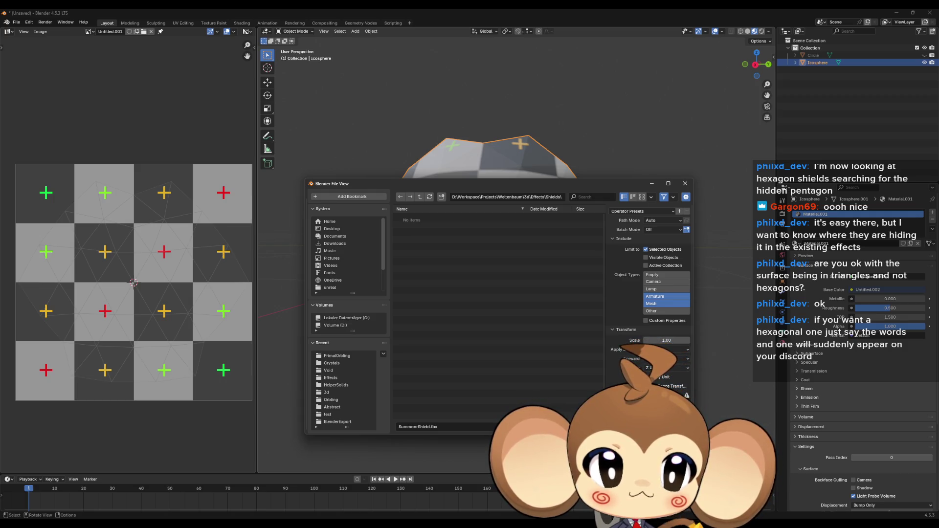
{"action": "key", "text": "Return"}
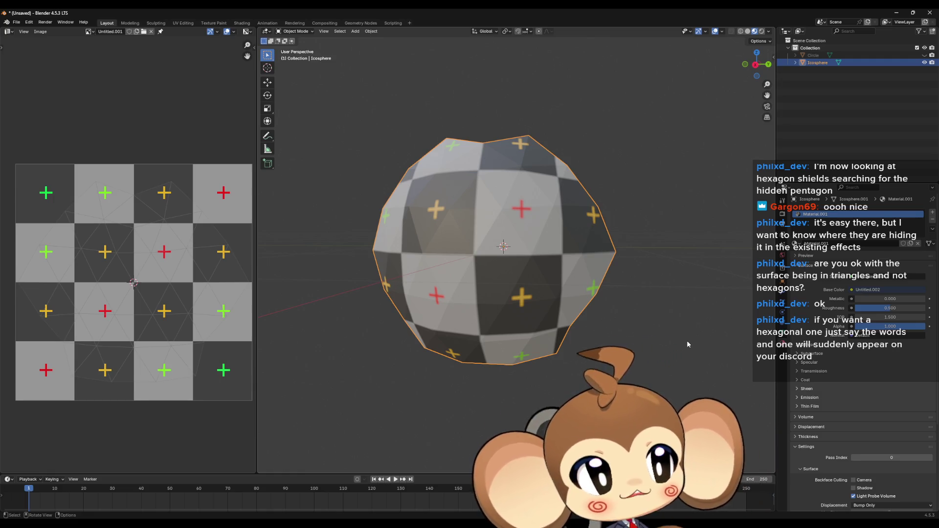
{"action": "mouse_move", "coordinate": [666, 332]}
{"action": "left_mouse_down"}
{"action": "mouse_move", "coordinate": [438, 224]}
{"action": "mouse_move", "coordinate": [543, 227]}
{"action": "left_mouse_up"}
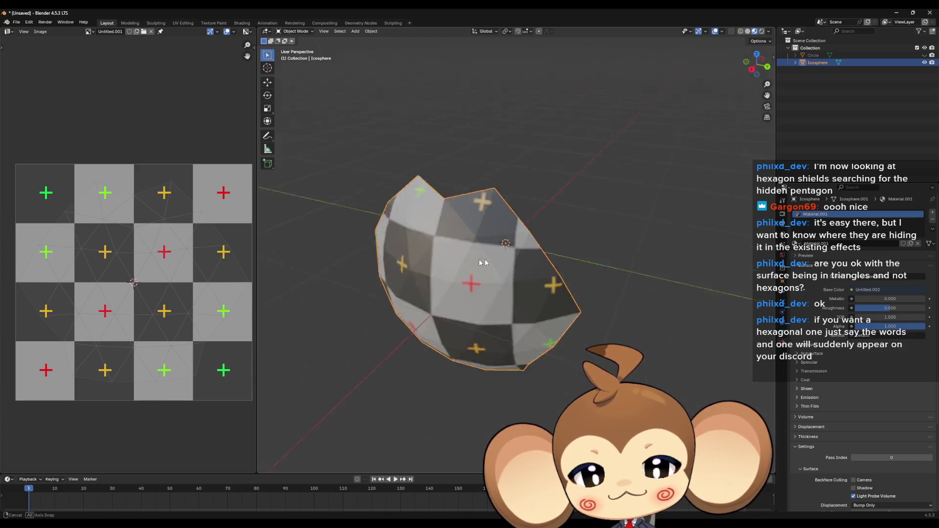
{"action": "mouse_move", "coordinate": [543, 228]}
{"action": "left_mouse_down"}
{"action": "mouse_move", "coordinate": [663, 265]}
{"action": "mouse_move", "coordinate": [682, 255]}
{"action": "mouse_move", "coordinate": [584, 298]}
{"action": "left_mouse_up"}
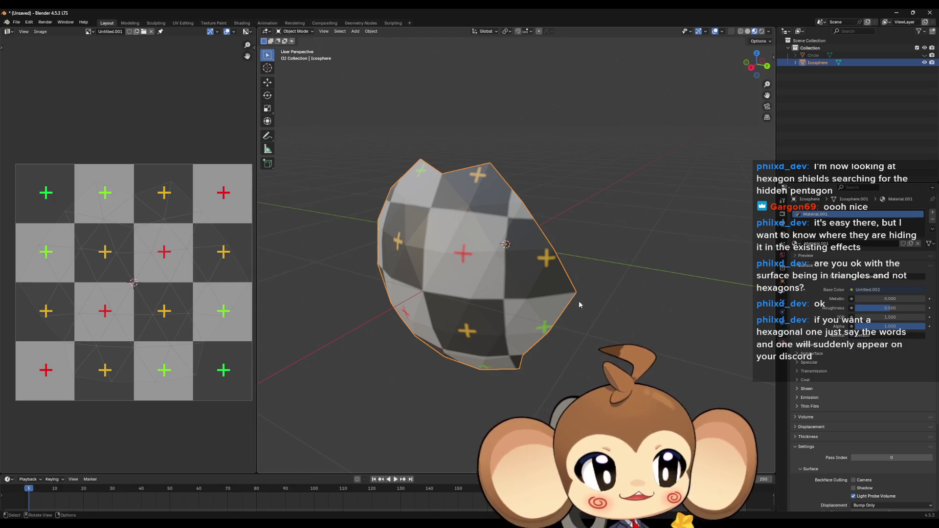
{"action": "left_click_drag", "start_coordinate": [573, 305], "coordinate": [567, 325]}
{"action": "scroll", "coordinate": [572, 310], "scroll_direction": "down", "scroll_amount": 3}
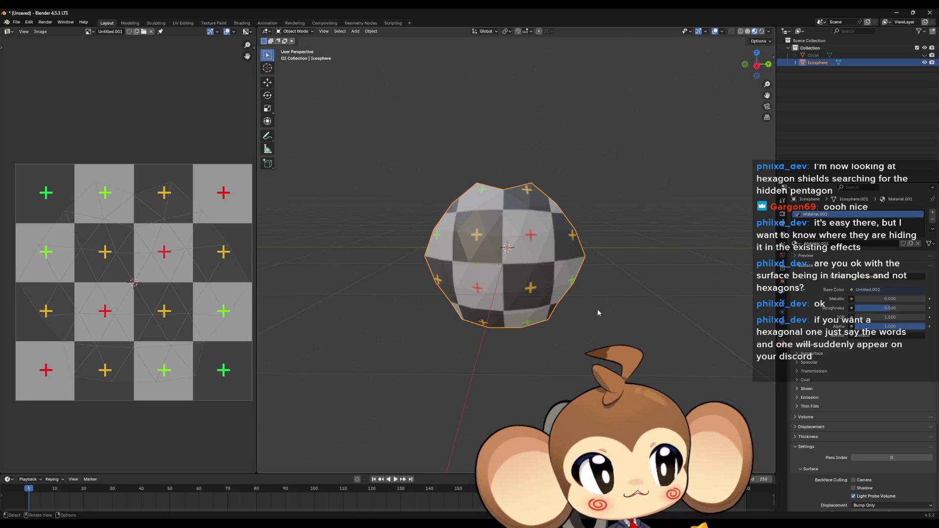
{"action": "scroll", "coordinate": [597, 313], "scroll_direction": "up", "scroll_amount": 1}
{"action": "scroll", "coordinate": [514, 251], "scroll_direction": "up", "scroll_amount": 3}
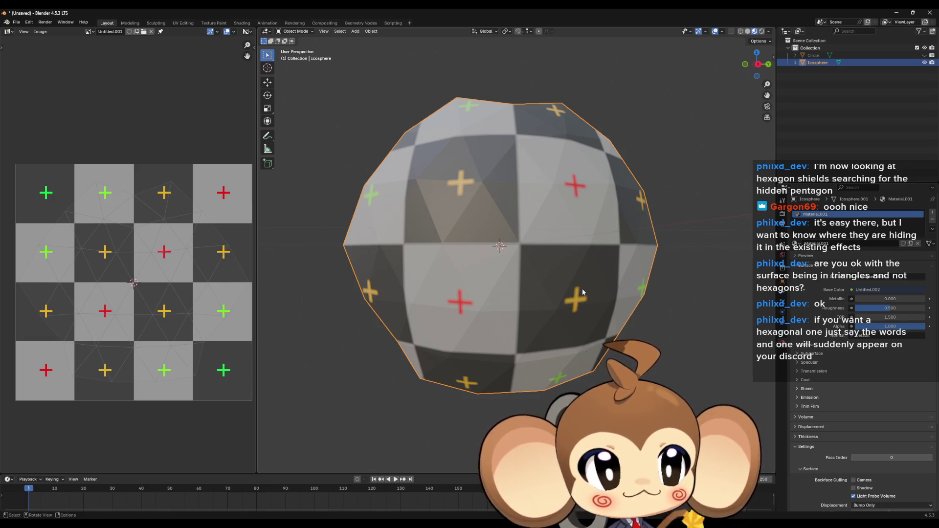
{"action": "left_click_drag", "start_coordinate": [582, 292], "coordinate": [869, 135]}
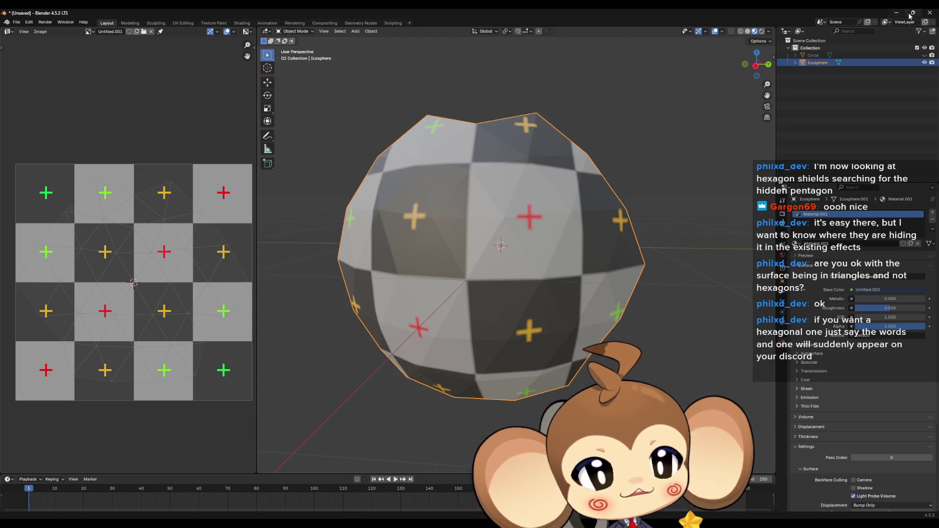
{"action": "left_click", "coordinate": [893, 12]}
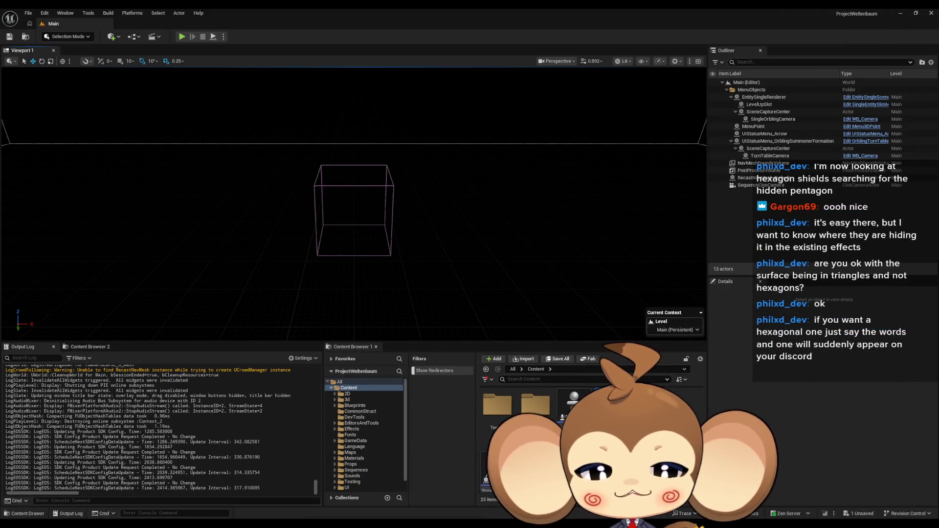
{"action": "scroll", "coordinate": [355, 211], "scroll_direction": "up", "scroll_amount": 1}
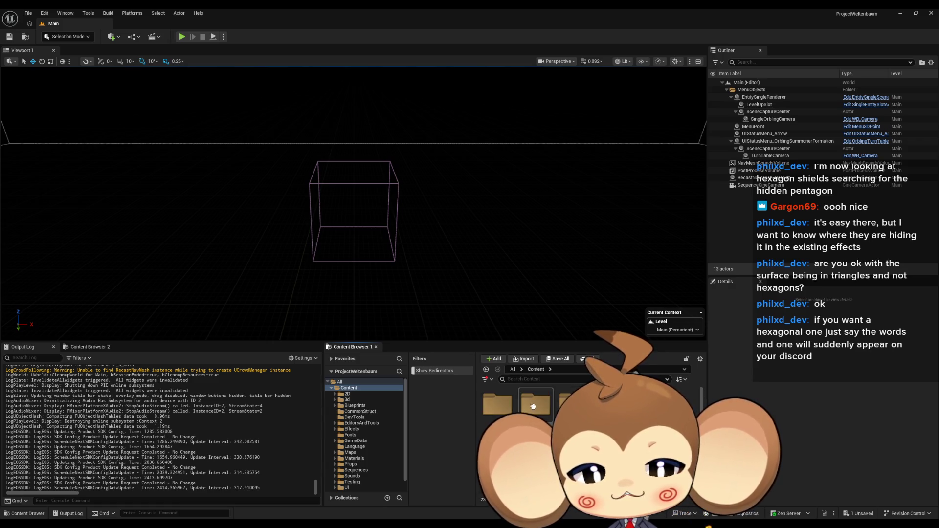
- Browse the Content Browser into Content > Effects, looking into Abilities and back
{"action": "double_click", "coordinate": [533, 404]}
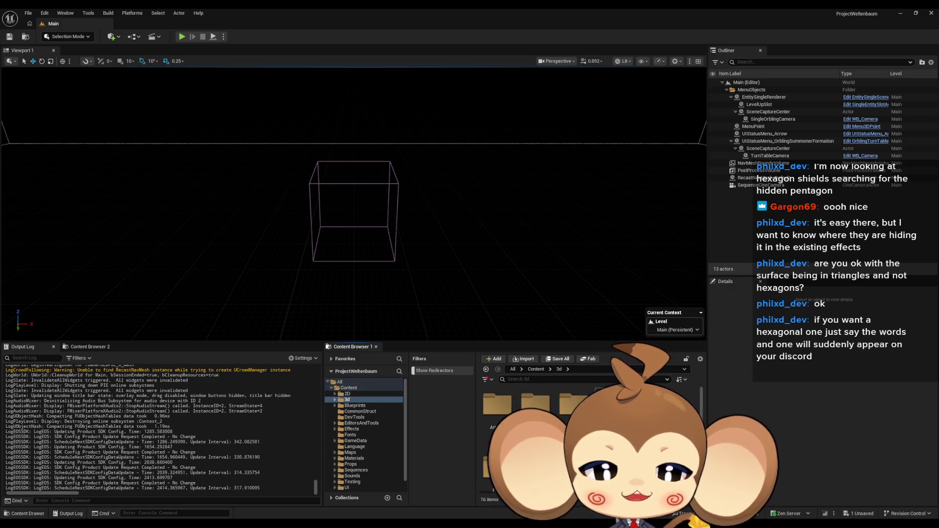
{"action": "scroll", "coordinate": [557, 433], "scroll_direction": "down", "scroll_amount": 1}
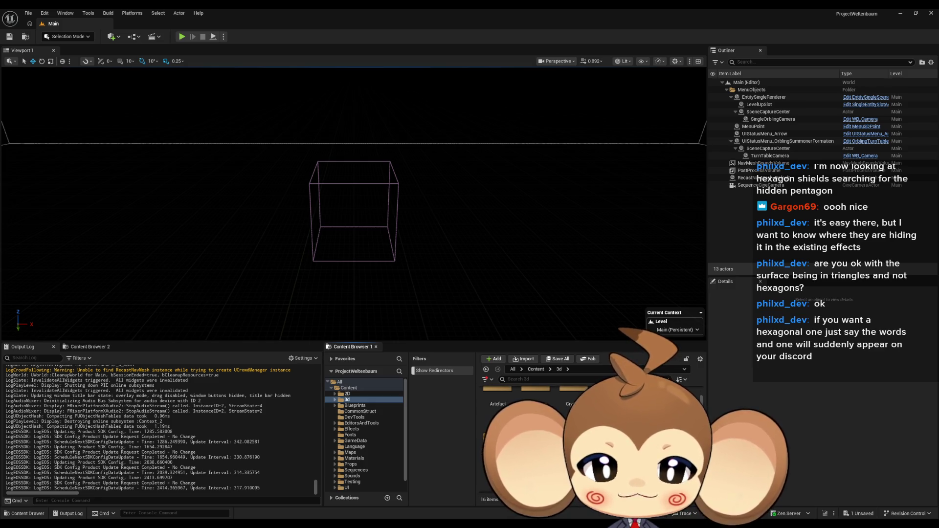
{"action": "scroll", "coordinate": [558, 433], "scroll_direction": "down", "scroll_amount": 2}
{"action": "scroll", "coordinate": [558, 432], "scroll_direction": "down", "scroll_amount": 1}
{"action": "scroll", "coordinate": [557, 433], "scroll_direction": "down", "scroll_amount": 1}
{"action": "scroll", "coordinate": [557, 434], "scroll_direction": "down", "scroll_amount": 1}
{"action": "scroll", "coordinate": [558, 433], "scroll_direction": "down", "scroll_amount": 1}
{"action": "scroll", "coordinate": [558, 432], "scroll_direction": "up", "scroll_amount": 1}
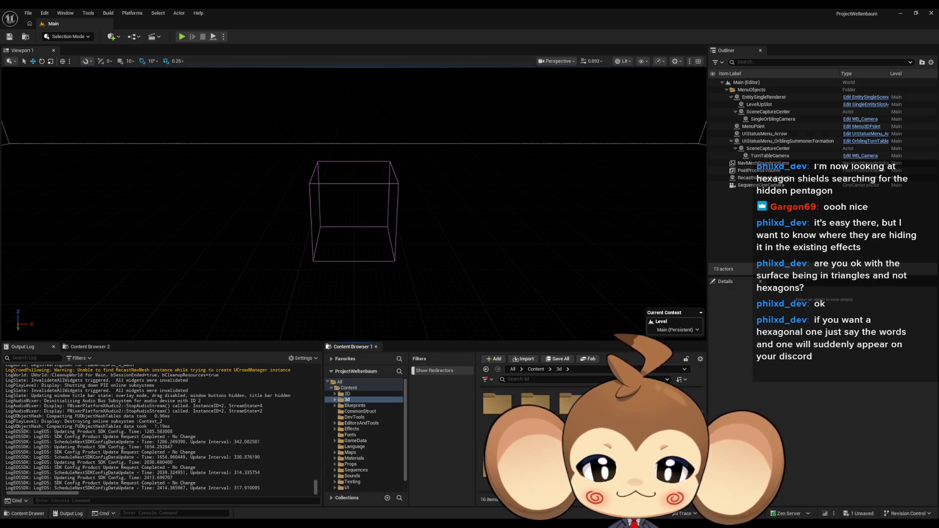
{"action": "scroll", "coordinate": [557, 433], "scroll_direction": "down", "scroll_amount": 1}
{"action": "right_click", "coordinate": [609, 433]}
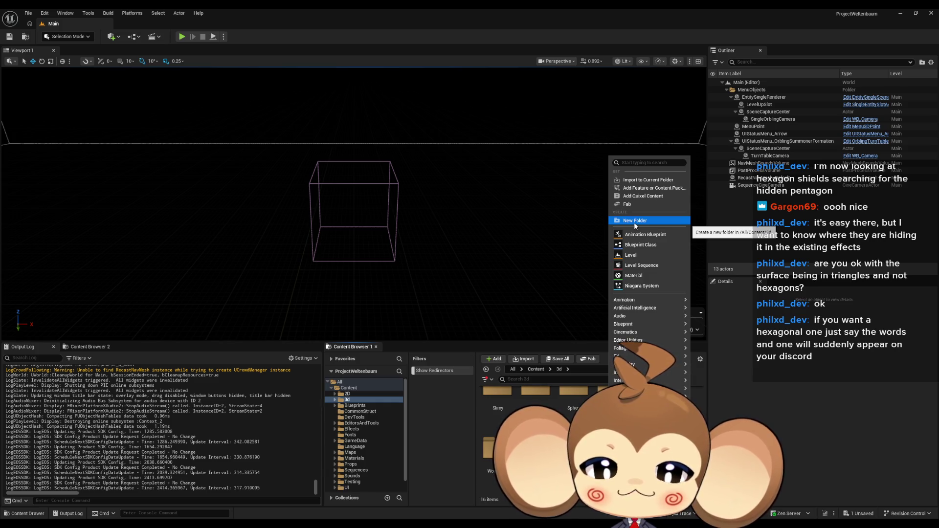
{"action": "left_click", "coordinate": [535, 369]}
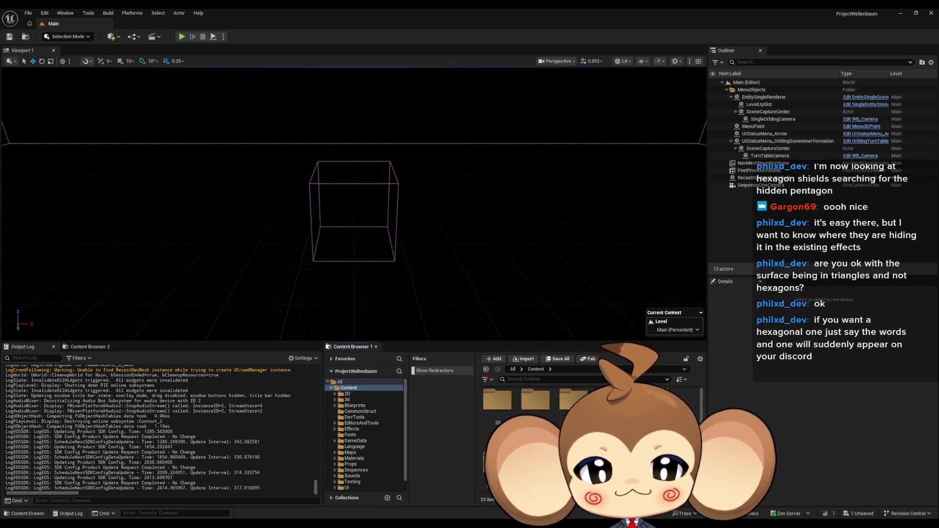
{"action": "scroll", "coordinate": [535, 426], "scroll_direction": "down", "scroll_amount": 1}
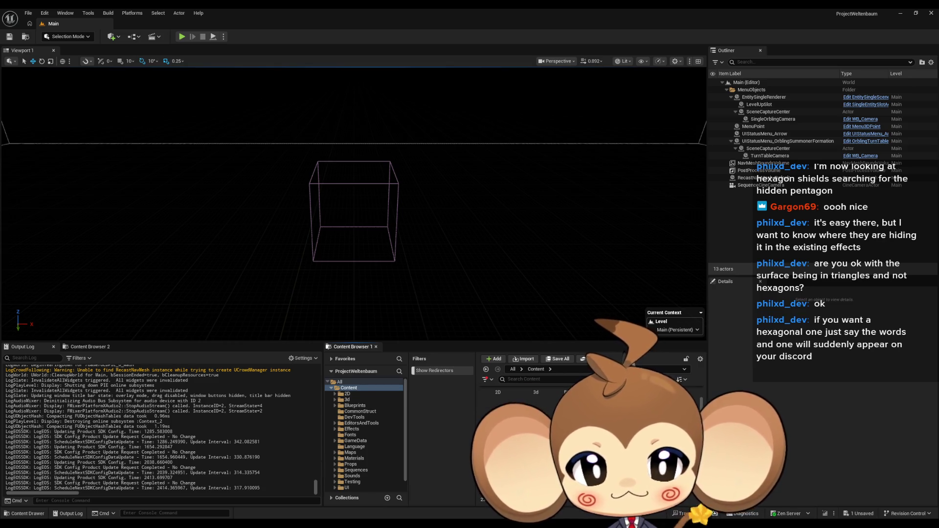
{"action": "double_click", "coordinate": [536, 433]}
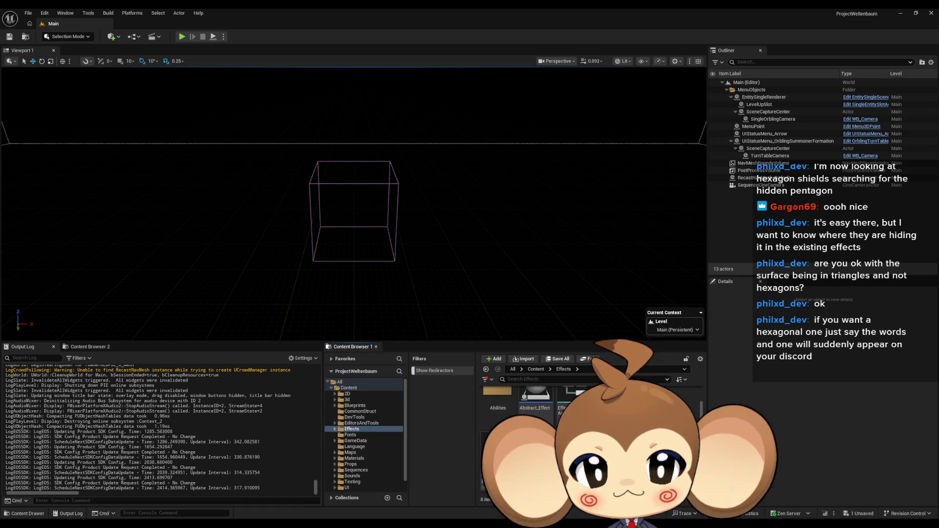
{"action": "double_click", "coordinate": [503, 400]}
{"action": "left_click", "coordinate": [504, 400]}
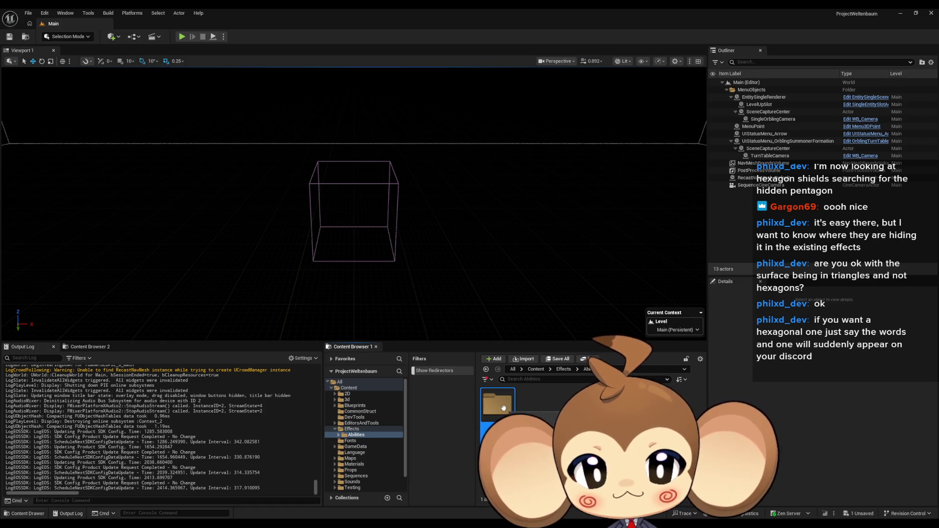
{"action": "key", "text": "alt+Left"}
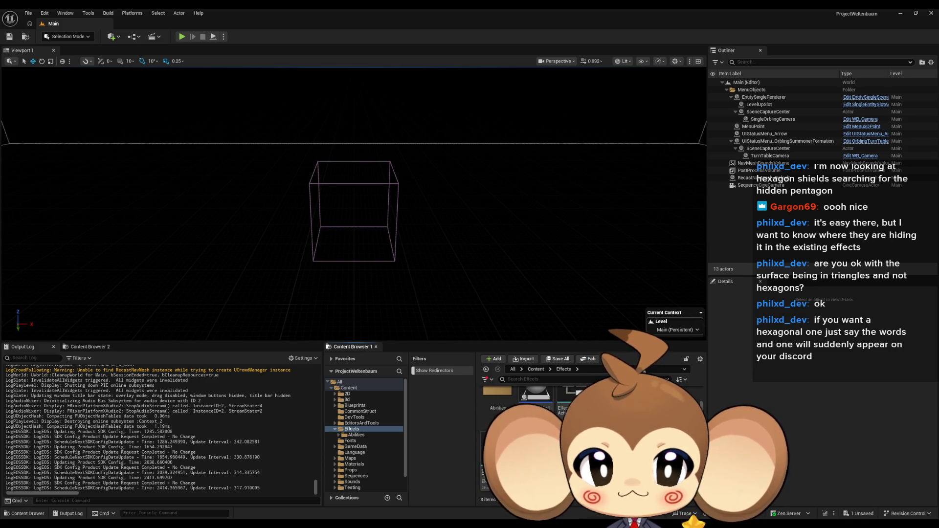
- Create a new folder named Shields inside Effects
{"action": "right_click", "coordinate": [620, 432]}
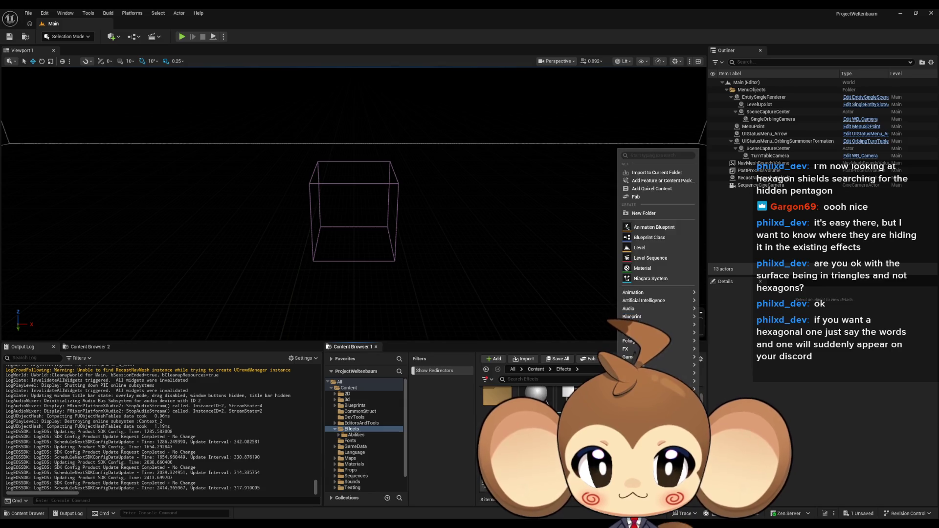
{"action": "left_click", "coordinate": [664, 213]}
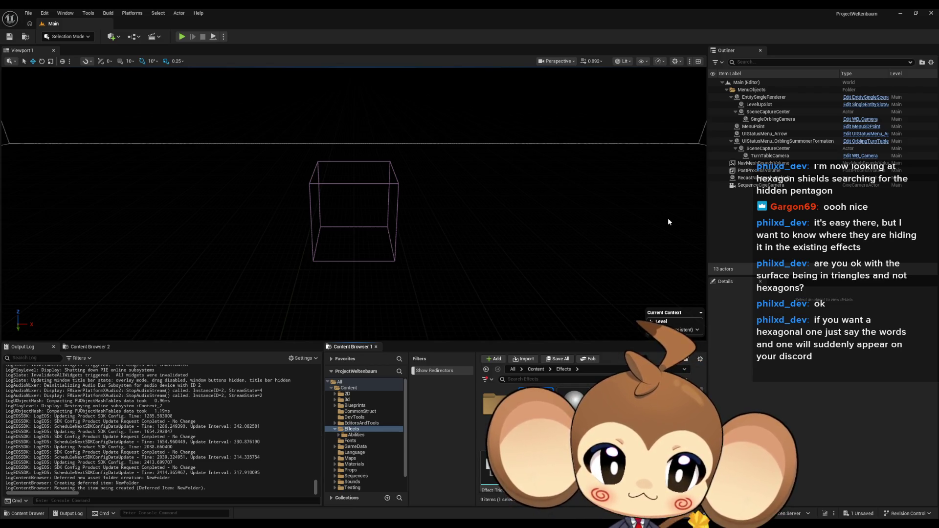
{"action": "type", "text": "Shields"}
{"action": "key", "text": "Return"}
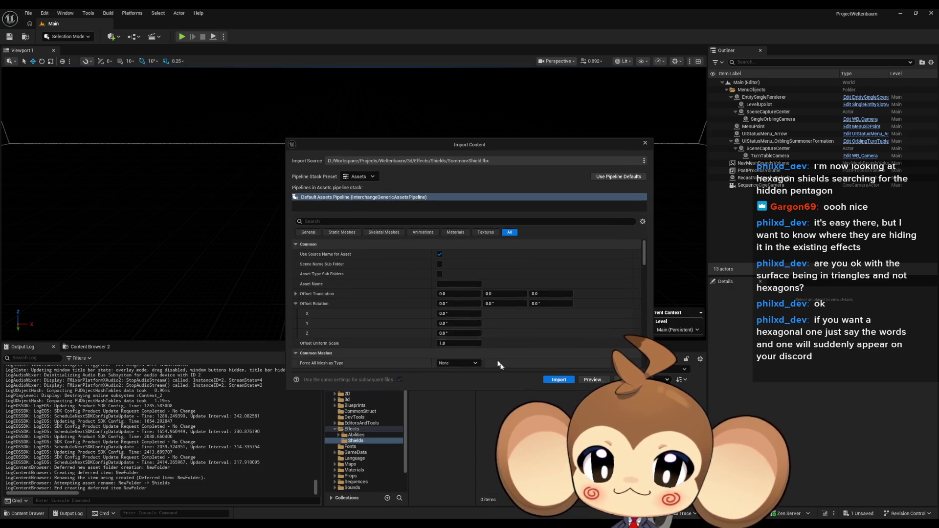
- Import SummonShield.fbx into the Shields folder as a static mesh
{"action": "left_click", "coordinate": [557, 379]}
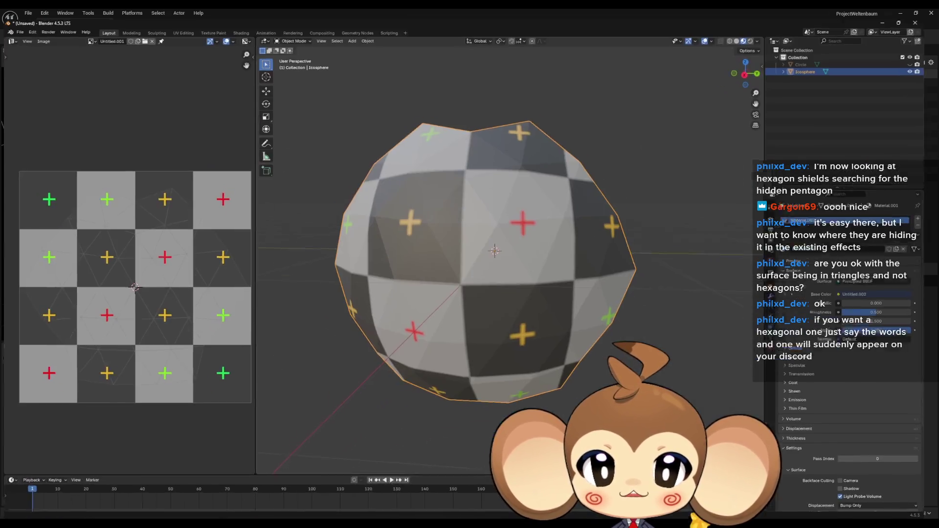
- Switch back to the Blender window before launching GIMP
{"action": "key", "text": "alt+Tab"}
{"action": "scroll", "coordinate": [97, 232], "scroll_direction": "down", "scroll_amount": 1}
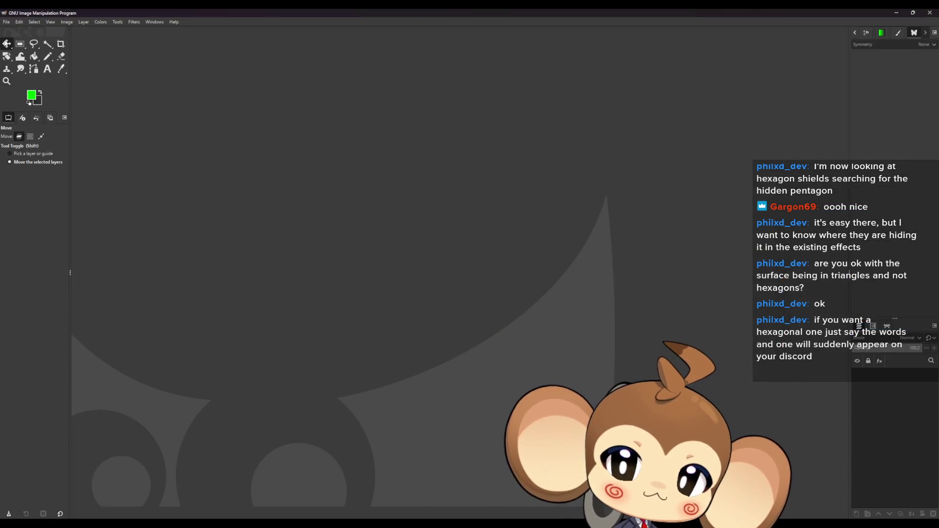
- Create a new 128×128 image via File > New, redoing it once to correct the size
{"action": "left_click", "coordinate": [5, 23]}
{"action": "left_click", "coordinate": [23, 31]}
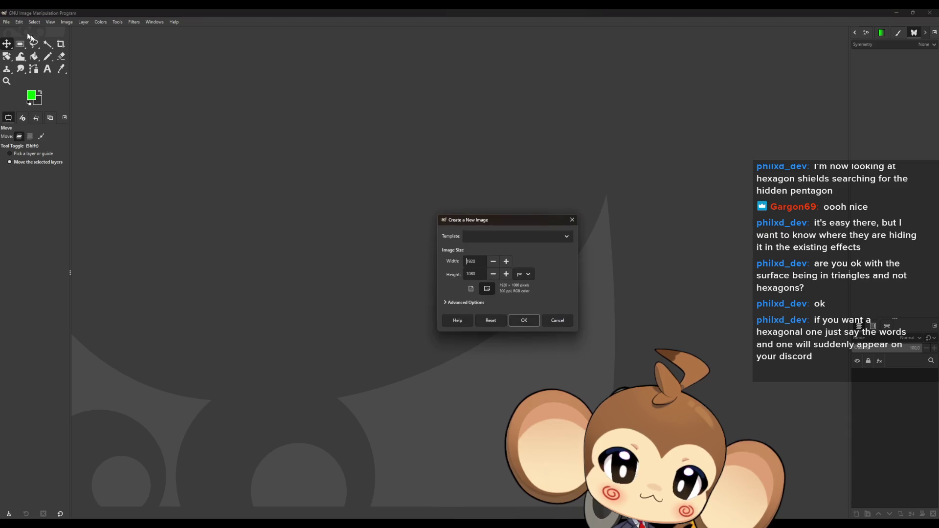
{"action": "double_click", "coordinate": [480, 261]}
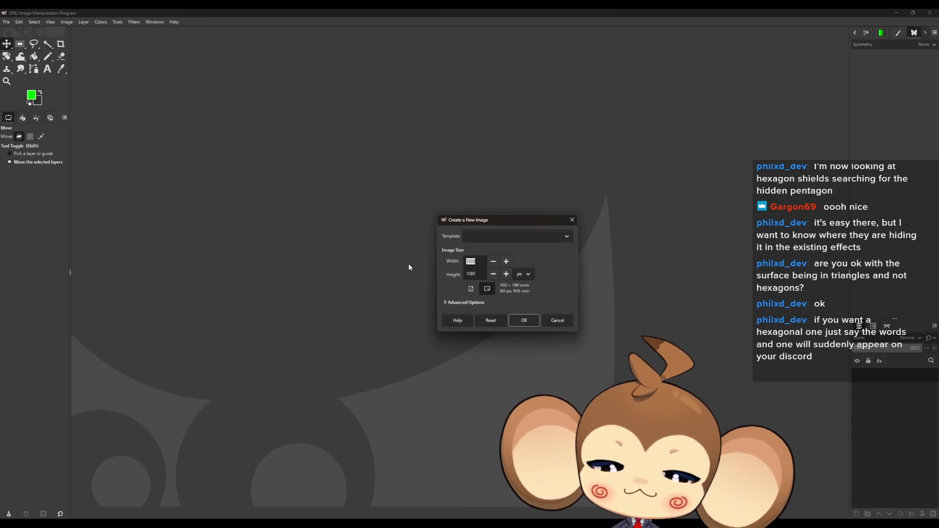
{"action": "type", "text": "128"}
{"action": "key", "text": "Return"}
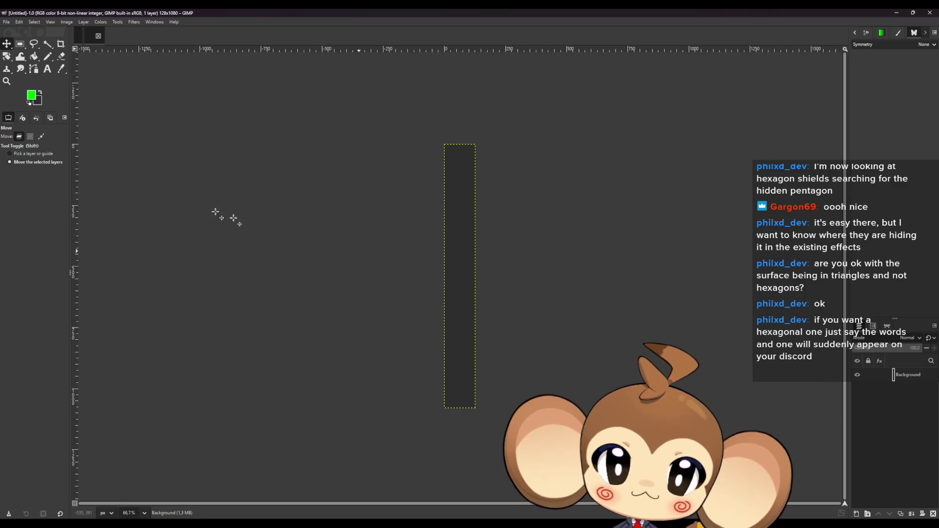
{"action": "left_click", "coordinate": [6, 22]}
{"action": "left_click", "coordinate": [10, 31]}
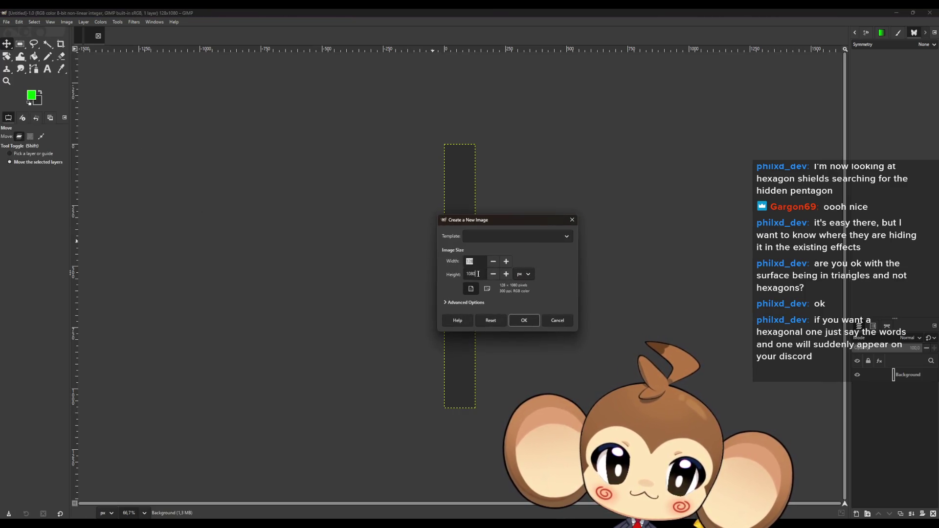
{"action": "left_click", "coordinate": [523, 320]}
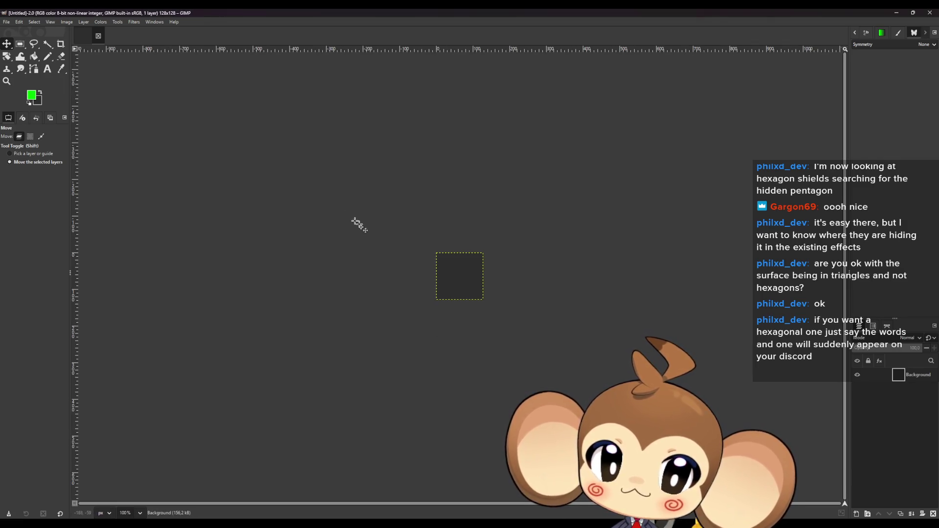
- Delete the Background layer so the canvas is fully transparent
{"action": "left_click", "coordinate": [934, 513]}
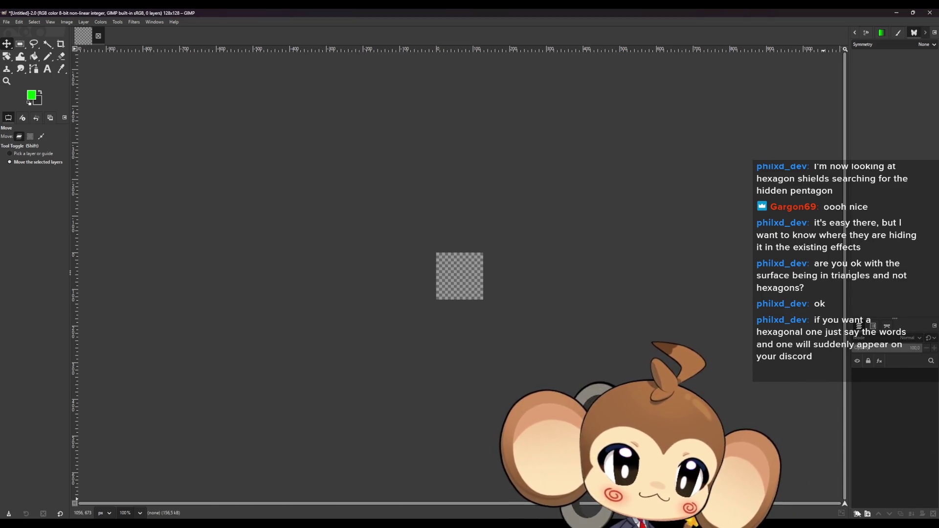
- Add a new transparent layer and set the foreground colour to pure black (000000)
{"action": "left_click", "coordinate": [856, 513]}
{"action": "left_click", "coordinate": [529, 374]}
{"action": "scroll", "coordinate": [455, 261], "scroll_direction": "up", "scroll_amount": 3}
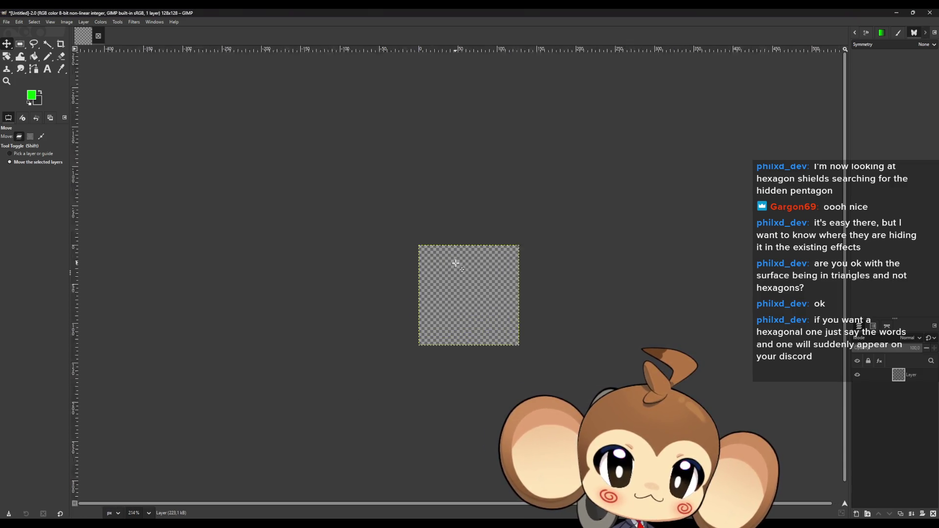
{"action": "scroll", "coordinate": [411, 315], "scroll_direction": "up", "scroll_amount": 3}
{"action": "scroll", "coordinate": [390, 225], "scroll_direction": "up", "scroll_amount": 3}
{"action": "scroll", "coordinate": [398, 227], "scroll_direction": "up", "scroll_amount": 1}
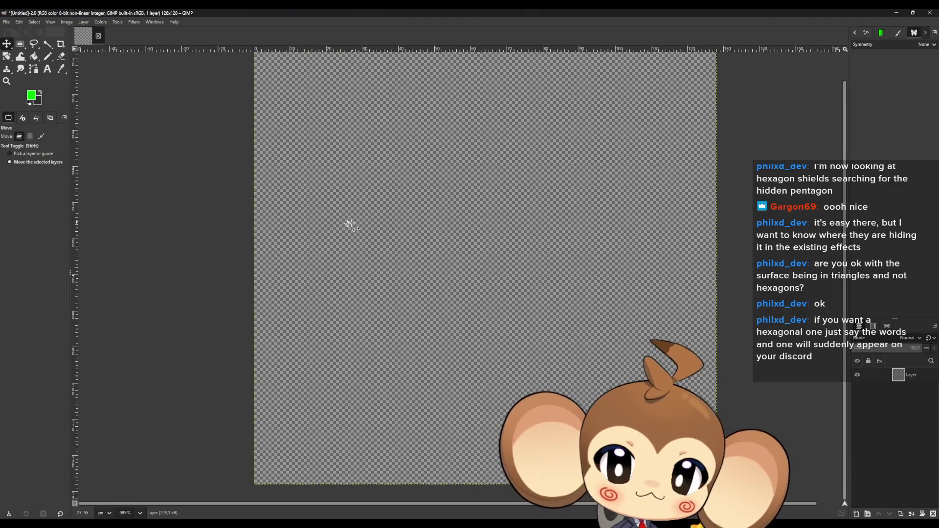
{"action": "left_click", "coordinate": [30, 100]}
{"action": "left_click_drag", "start_coordinate": [396, 301], "coordinate": [342, 348]}
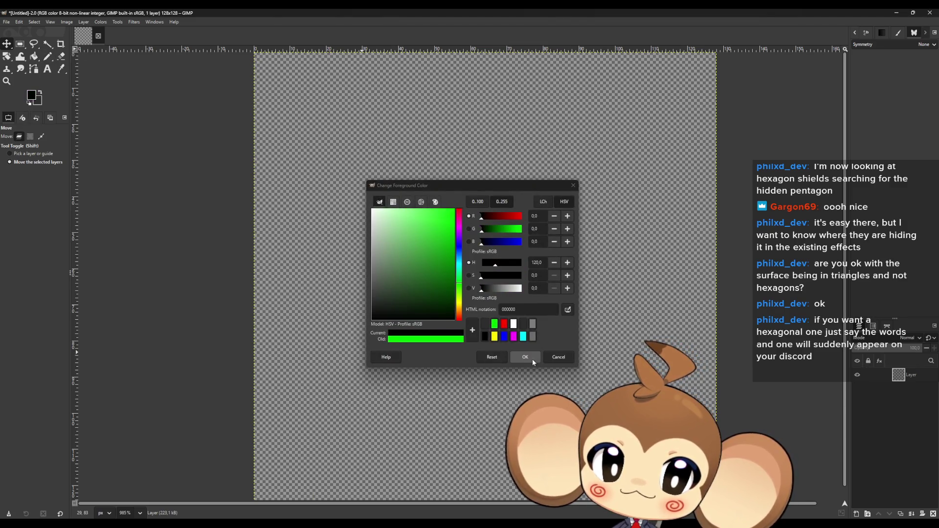
{"action": "left_click", "coordinate": [525, 357]}
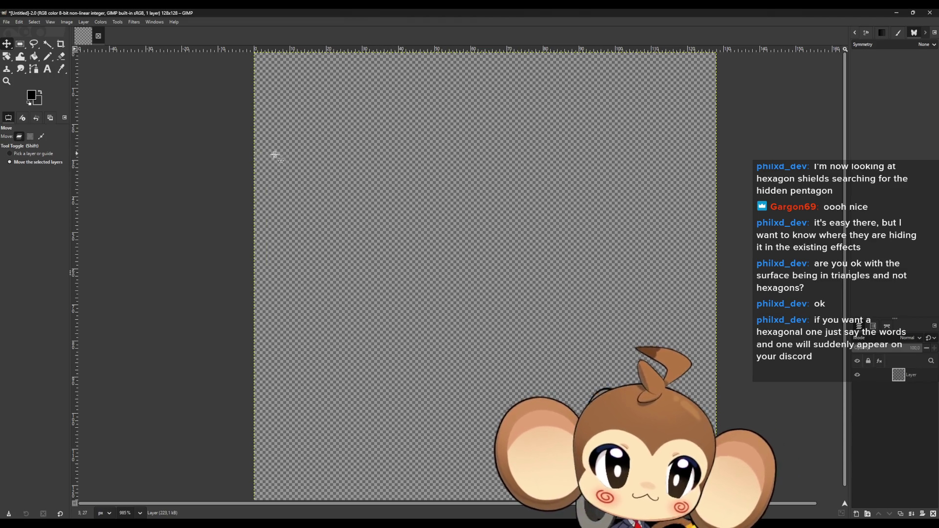
- Enable Mirror symmetry across both centre axes and switch to the Pencil tool
{"action": "left_click", "coordinate": [914, 37]}
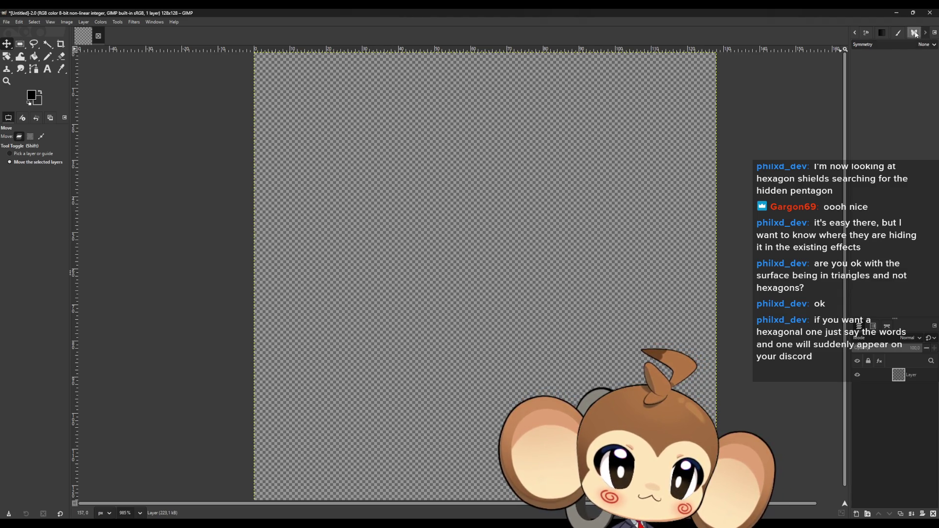
{"action": "left_click", "coordinate": [911, 44]}
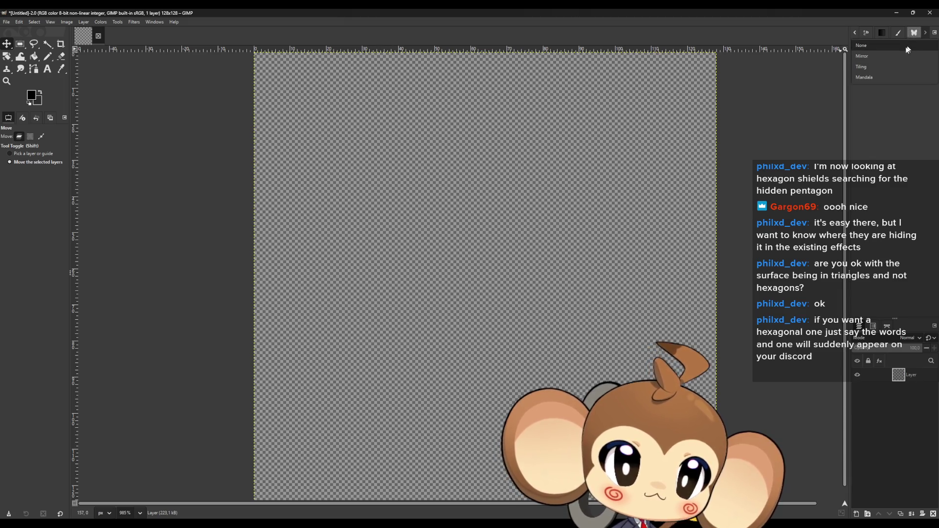
{"action": "left_click", "coordinate": [871, 53]}
{"action": "left_click", "coordinate": [857, 55]}
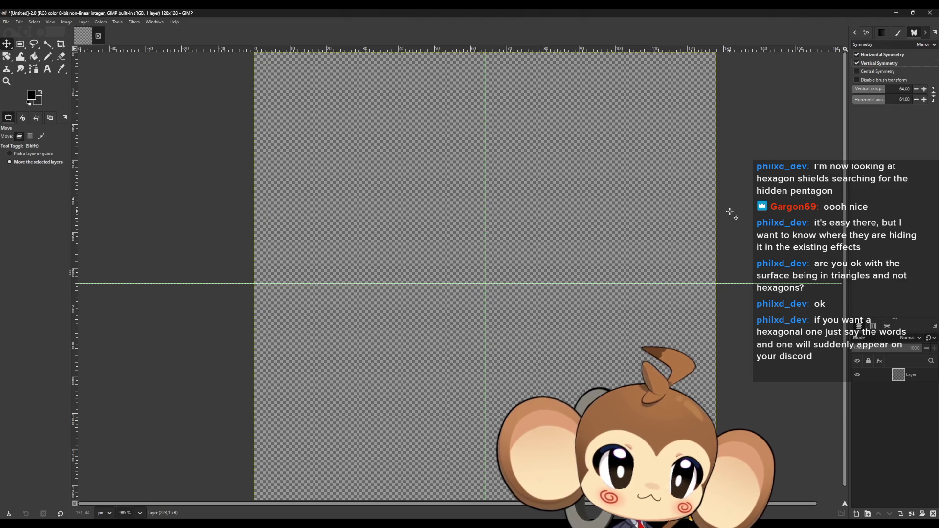
{"action": "scroll", "coordinate": [493, 279], "scroll_direction": "up", "scroll_amount": 2}
{"action": "scroll", "coordinate": [482, 273], "scroll_direction": "up", "scroll_amount": 2}
{"action": "scroll", "coordinate": [475, 286], "scroll_direction": "up", "scroll_amount": 2}
{"action": "scroll", "coordinate": [475, 285], "scroll_direction": "up", "scroll_amount": 2}
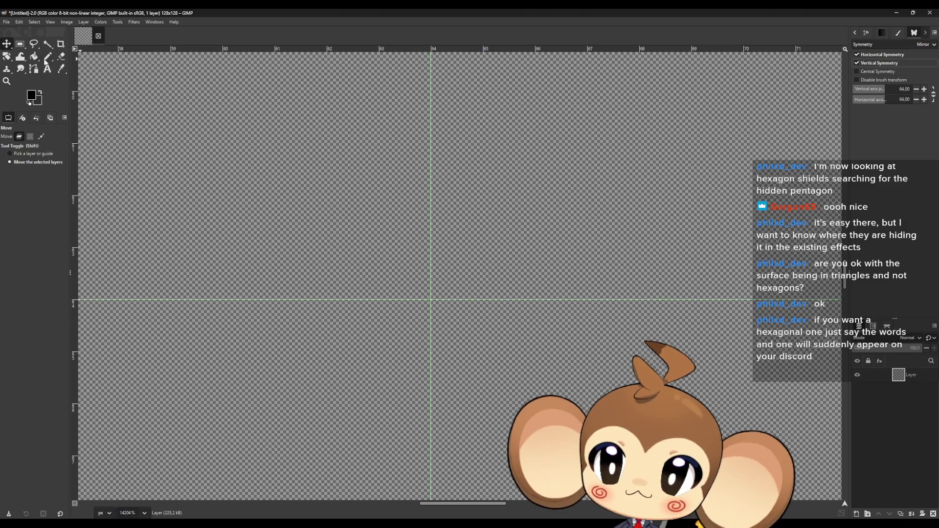
{"action": "key", "text": "n"}
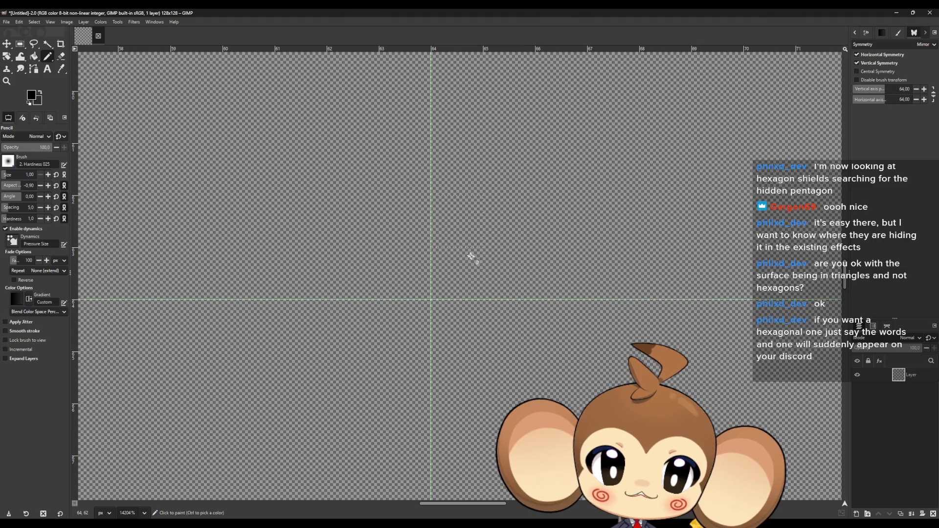
{"action": "scroll", "coordinate": [465, 273], "scroll_direction": "down", "scroll_amount": 7}
{"action": "scroll", "coordinate": [457, 275], "scroll_direction": "down", "scroll_amount": 7}
{"action": "scroll", "coordinate": [464, 254], "scroll_direction": "down", "scroll_amount": 2}
{"action": "scroll", "coordinate": [477, 256], "scroll_direction": "up", "scroll_amount": 1}
{"action": "scroll", "coordinate": [477, 258], "scroll_direction": "up", "scroll_amount": 4}
{"action": "scroll", "coordinate": [462, 257], "scroll_direction": "up", "scroll_amount": 2}
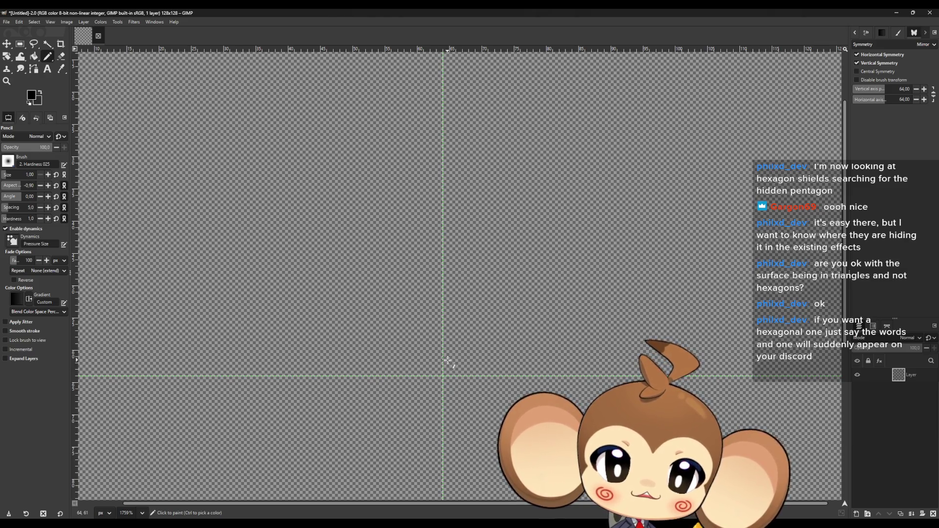
- Paint test pixels mirrored across the axes, then enable central symmetry and paint a four-way mirrored pixel
{"action": "left_click", "coordinate": [443, 360]}
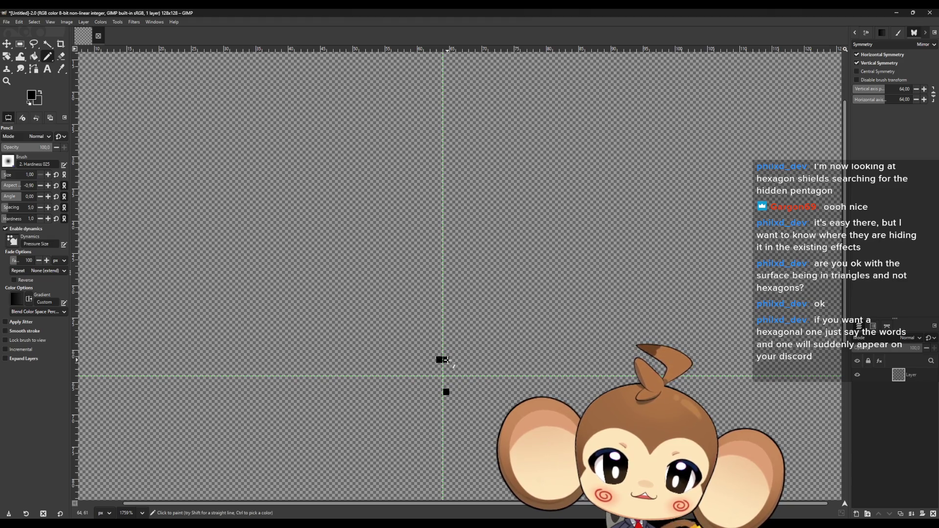
{"action": "left_click", "coordinate": [448, 360]}
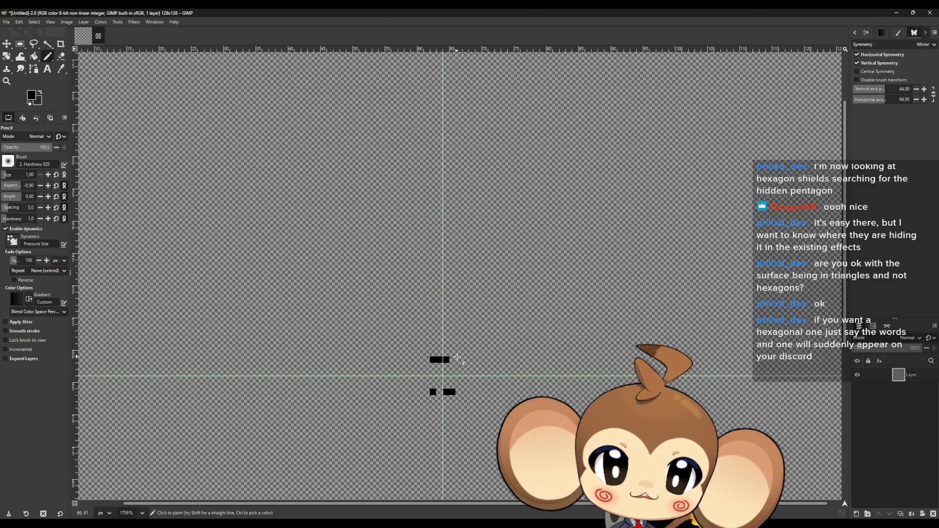
{"action": "left_click", "coordinate": [420, 359]}
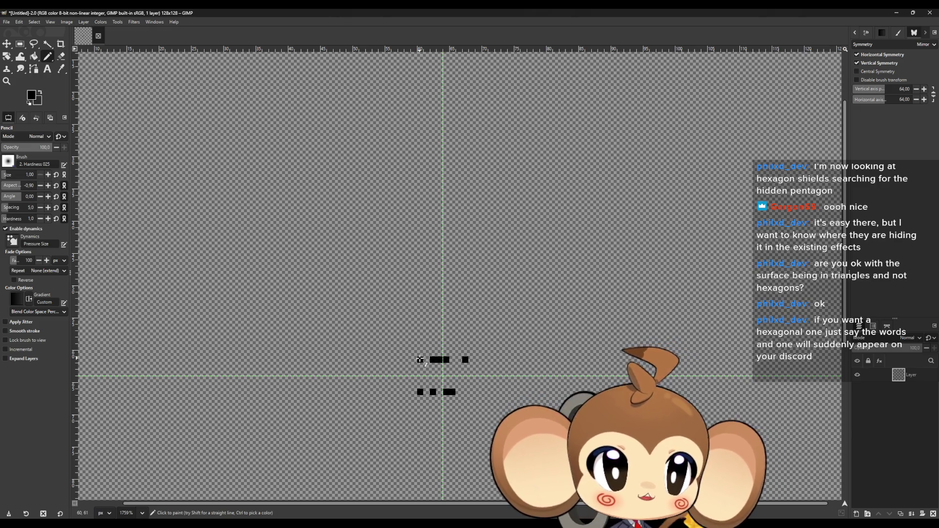
{"action": "left_click", "coordinate": [858, 70]}
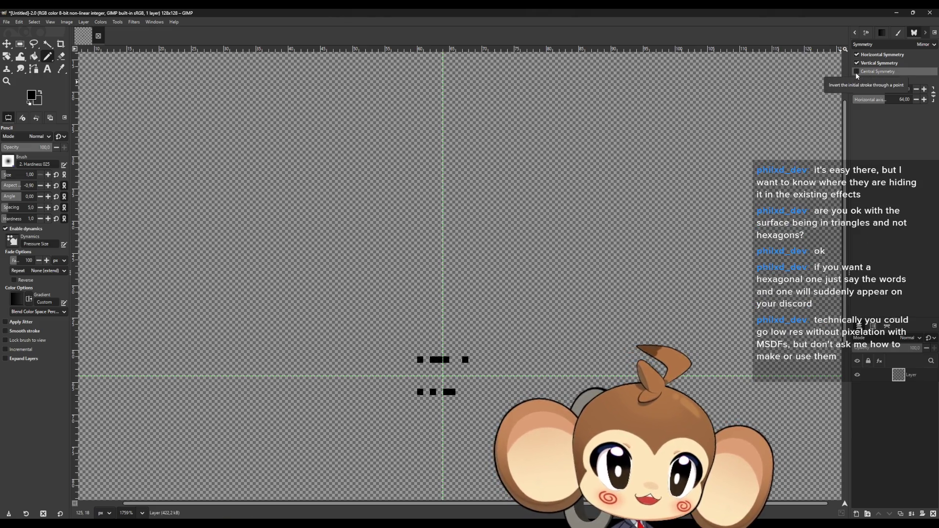
{"action": "left_click", "coordinate": [497, 424]}
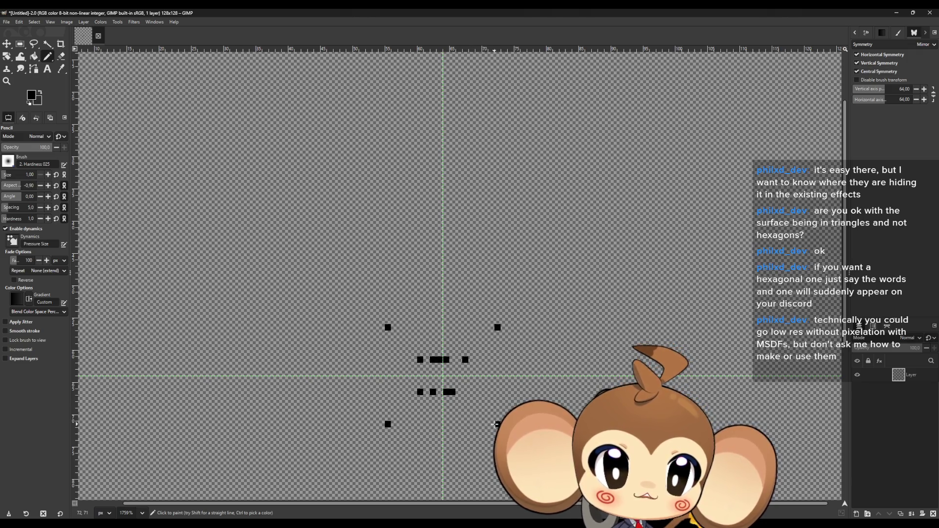
- Turn off axis mirroring, paint centrally mirrored test pixels, then rectangle-select the test area
{"action": "left_click", "coordinate": [857, 63]}
{"action": "left_click", "coordinate": [601, 256]}
{"action": "left_click", "coordinate": [517, 205]}
{"action": "left_click", "coordinate": [342, 192]}
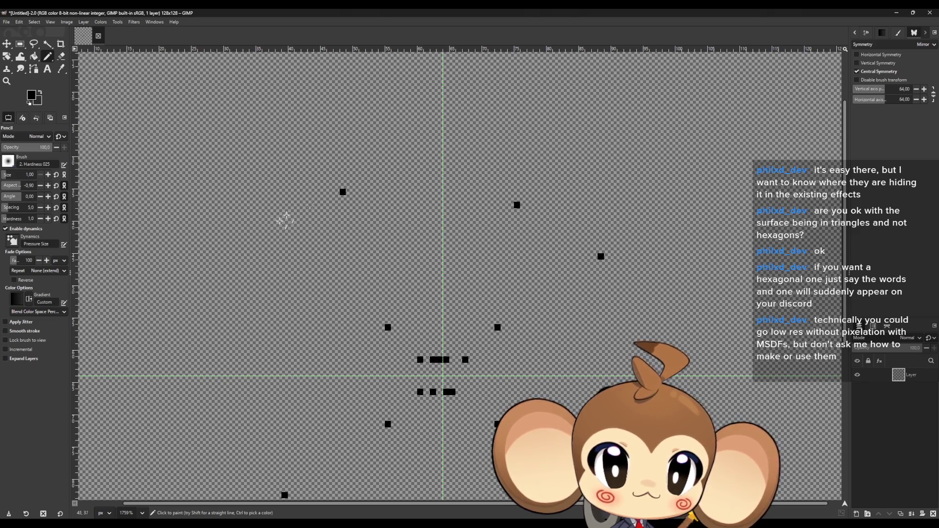
{"action": "scroll", "coordinate": [279, 262], "scroll_direction": "down", "scroll_amount": 2}
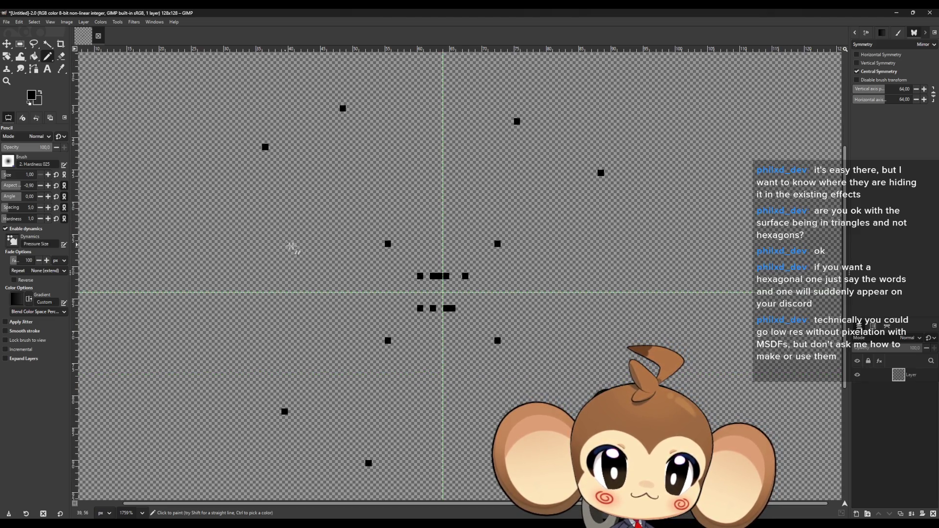
{"action": "left_click", "coordinate": [349, 366]}
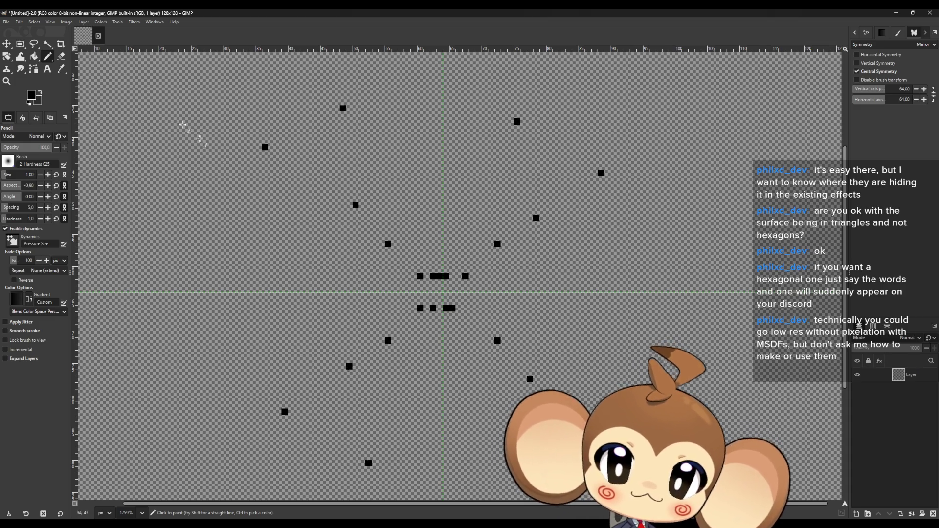
{"action": "left_click", "coordinate": [19, 44]}
{"action": "left_click_drag", "start_coordinate": [210, 79], "coordinate": [734, 462]}
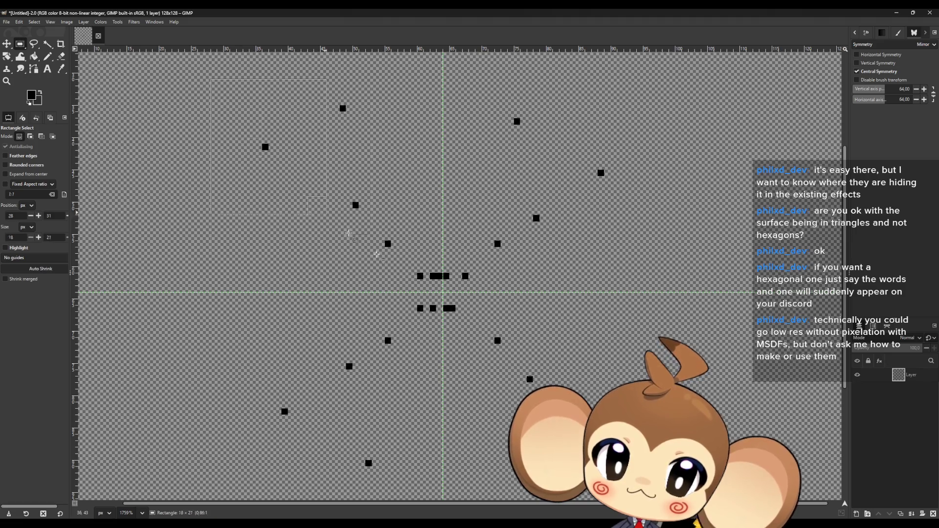
- Delete the selected test pixels, return to Pencil, and re-enable horizontal and vertical symmetry
{"action": "key", "text": "Delete"}
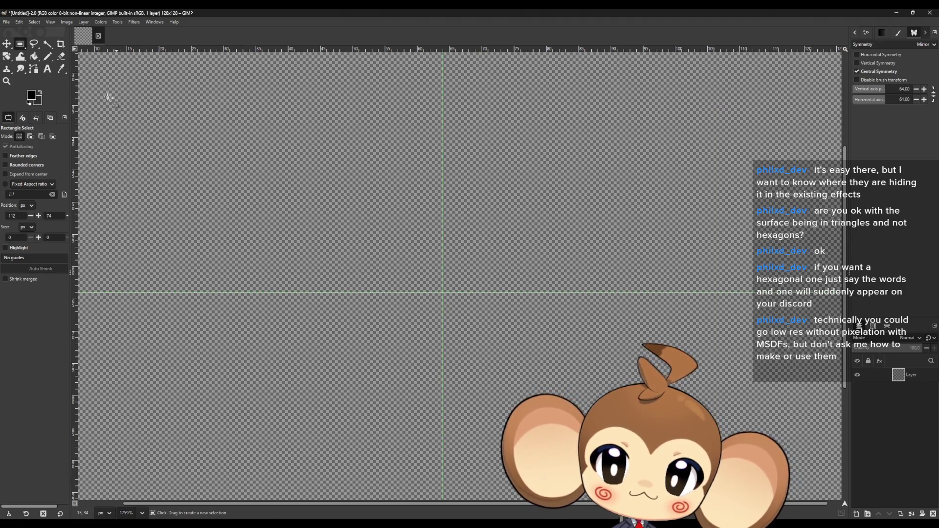
{"action": "left_click", "coordinate": [48, 56]}
{"action": "left_click", "coordinate": [857, 63]}
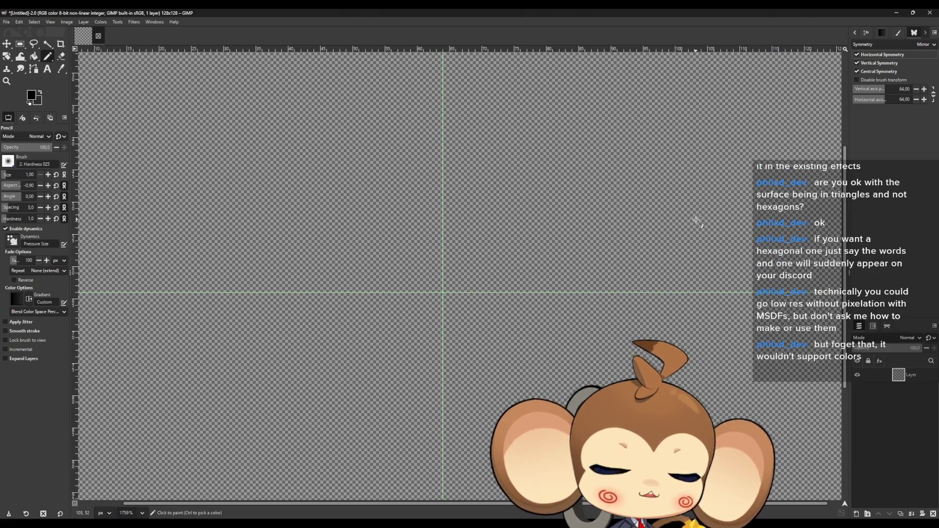
{"action": "scroll", "coordinate": [696, 220], "scroll_direction": "up", "scroll_amount": 1}
{"action": "scroll", "coordinate": [694, 223], "scroll_direction": "up", "scroll_amount": 1}
{"action": "scroll", "coordinate": [692, 226], "scroll_direction": "up", "scroll_amount": 1}
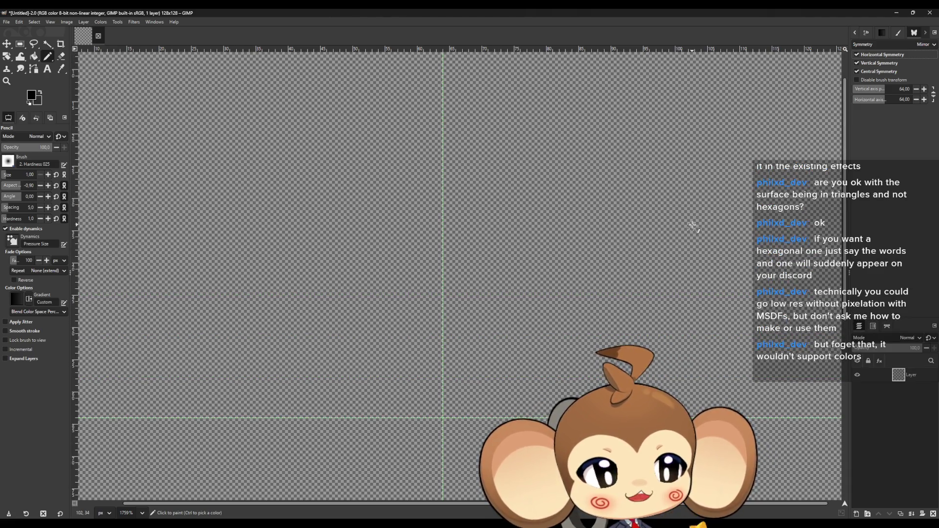
{"action": "scroll", "coordinate": [692, 225], "scroll_direction": "up", "scroll_amount": 1}
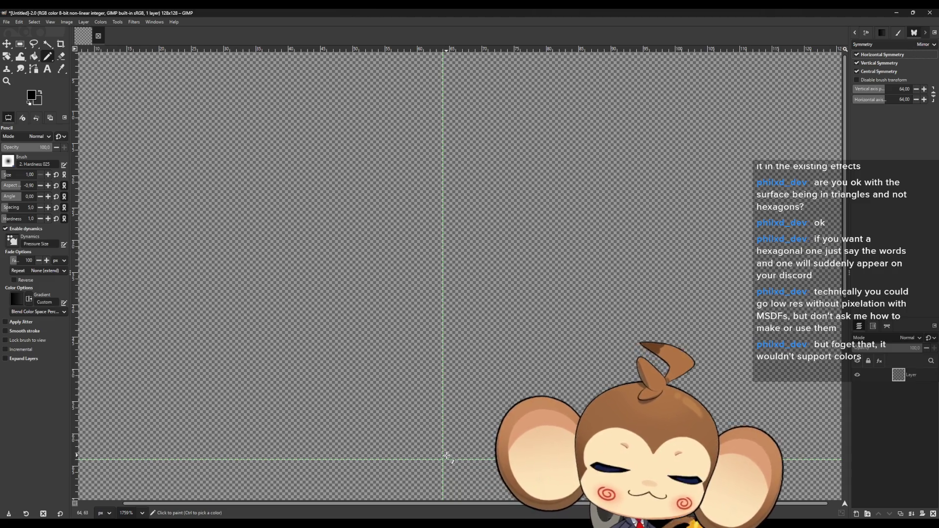
{"action": "scroll", "coordinate": [447, 457], "scroll_direction": "up", "scroll_amount": 3}
{"action": "scroll", "coordinate": [447, 457], "scroll_direction": "down", "scroll_amount": 2}
{"action": "scroll", "coordinate": [448, 456], "scroll_direction": "down", "scroll_amount": 2}
{"action": "scroll", "coordinate": [447, 455], "scroll_direction": "down", "scroll_amount": 3}
{"action": "scroll", "coordinate": [513, 470], "scroll_direction": "up", "scroll_amount": 2}
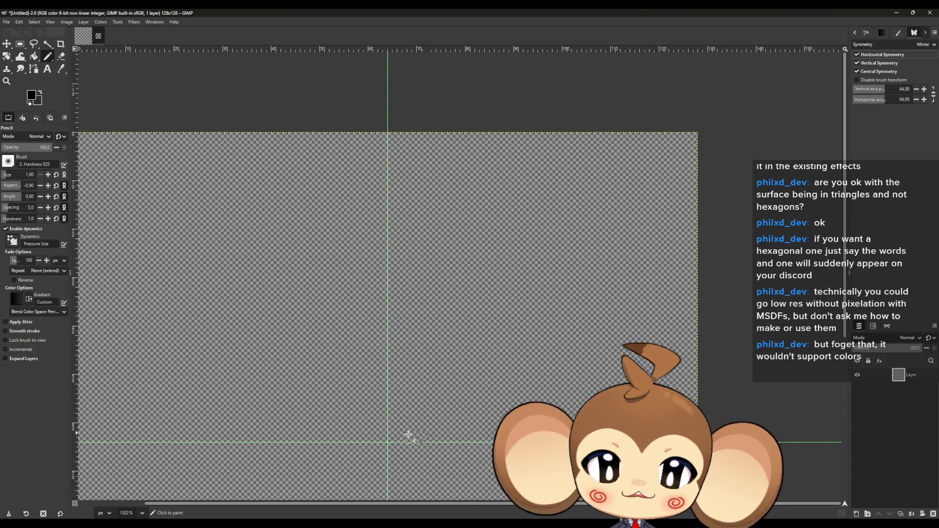
{"action": "scroll", "coordinate": [396, 440], "scroll_direction": "up", "scroll_amount": 2}
{"action": "scroll", "coordinate": [383, 446], "scroll_direction": "up", "scroll_amount": 1}
{"action": "scroll", "coordinate": [384, 445], "scroll_direction": "up", "scroll_amount": 1}
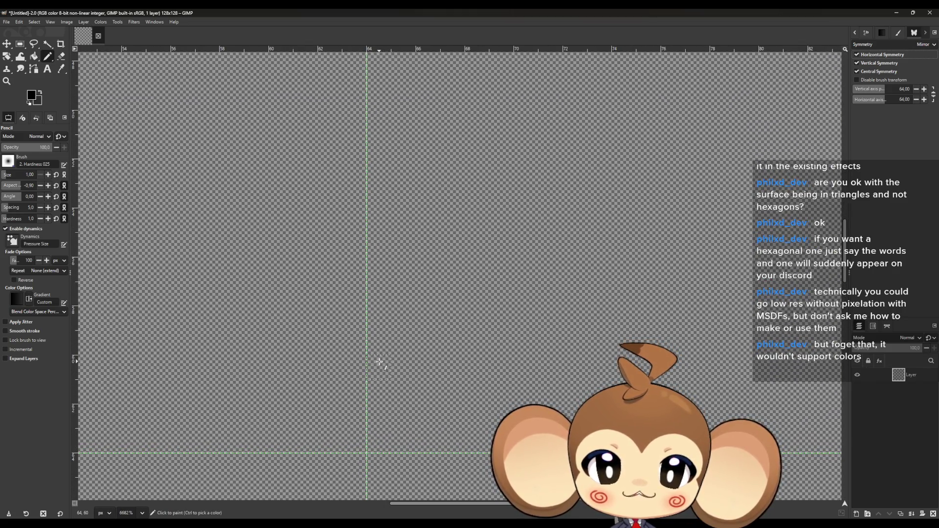
- Paint a two-pixel black block beside the vertical guide, mirrored about the image centre
{"action": "left_click", "coordinate": [378, 278]}
{"action": "scroll", "coordinate": [389, 359], "scroll_direction": "down", "scroll_amount": 3}
{"action": "scroll", "coordinate": [381, 373], "scroll_direction": "up", "scroll_amount": 4}
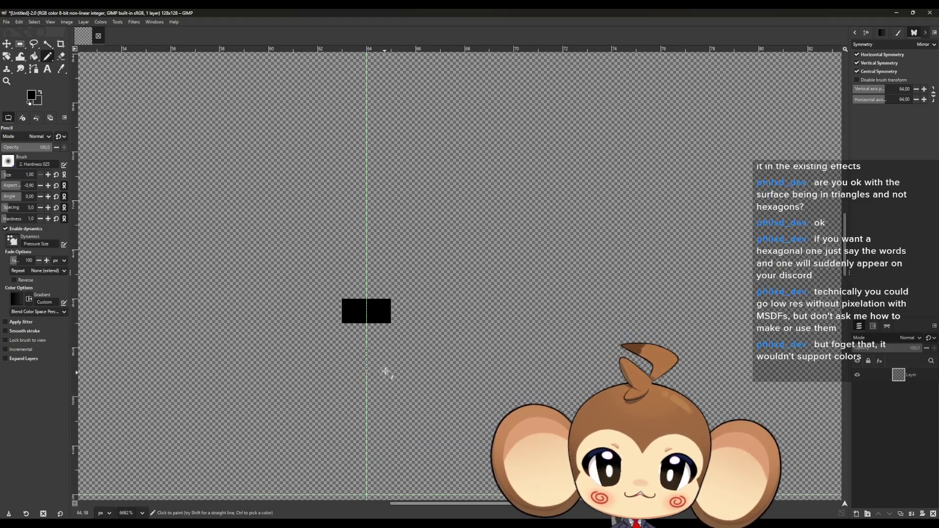
{"action": "scroll", "coordinate": [385, 371], "scroll_direction": "up", "scroll_amount": 1}
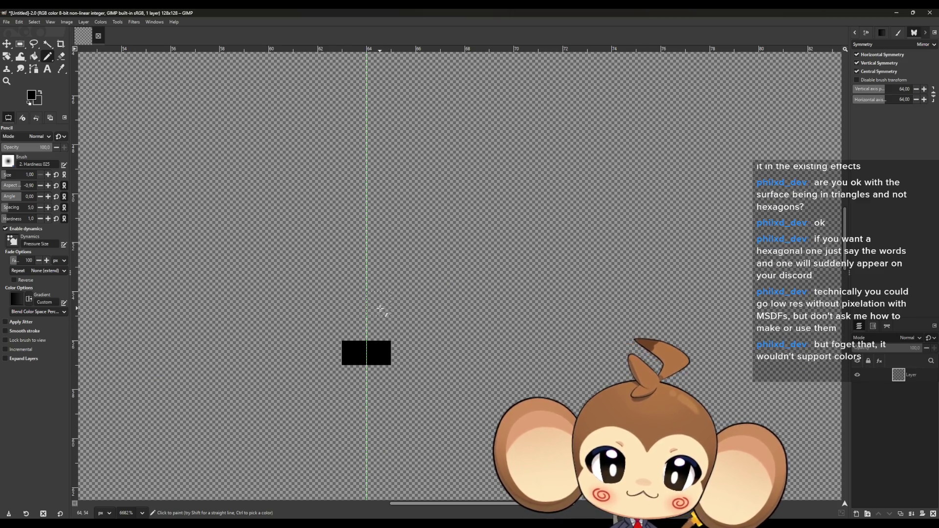
{"action": "scroll", "coordinate": [384, 350], "scroll_direction": "down", "scroll_amount": 2, "text": "ctrl"}
{"action": "scroll", "coordinate": [386, 395], "scroll_direction": "down", "scroll_amount": 3}
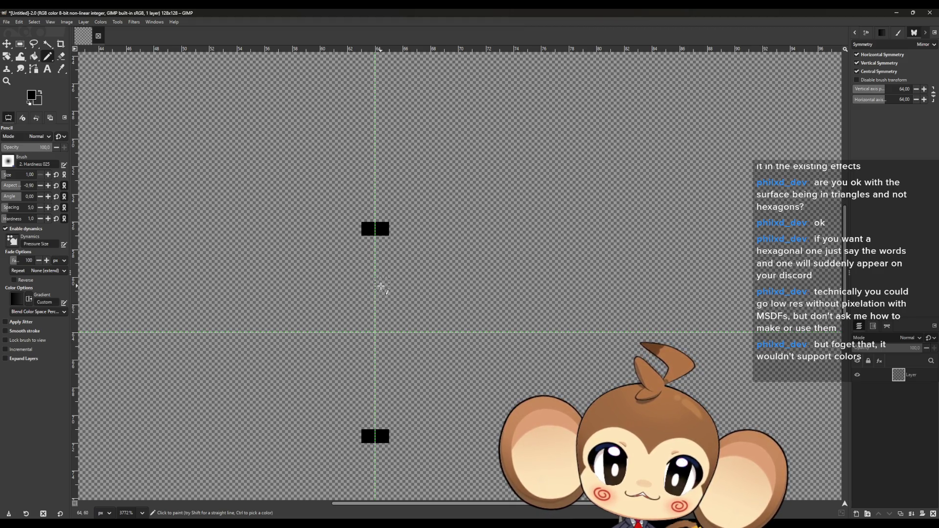
- Paint another block, erase the misplaced top block with the Eraser, and repaint it higher up
{"action": "left_click", "coordinate": [381, 286]}
{"action": "scroll", "coordinate": [331, 257], "scroll_direction": "up", "scroll_amount": 1}
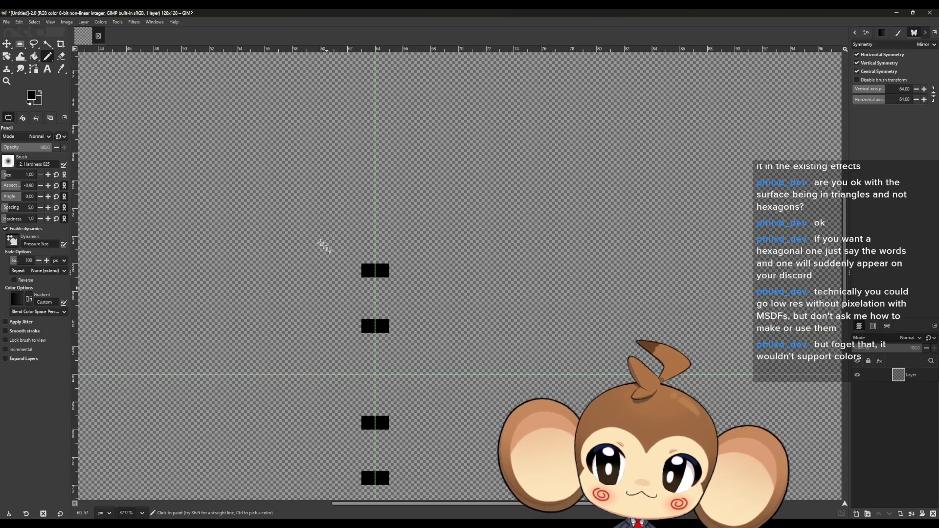
{"action": "key", "text": "shift+e"}
{"action": "left_click", "coordinate": [381, 271]}
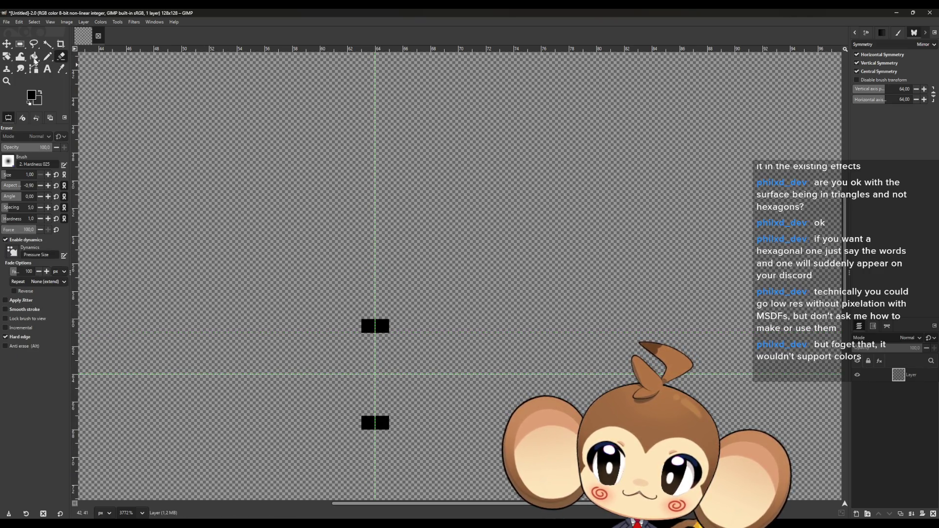
{"action": "key", "text": "n"}
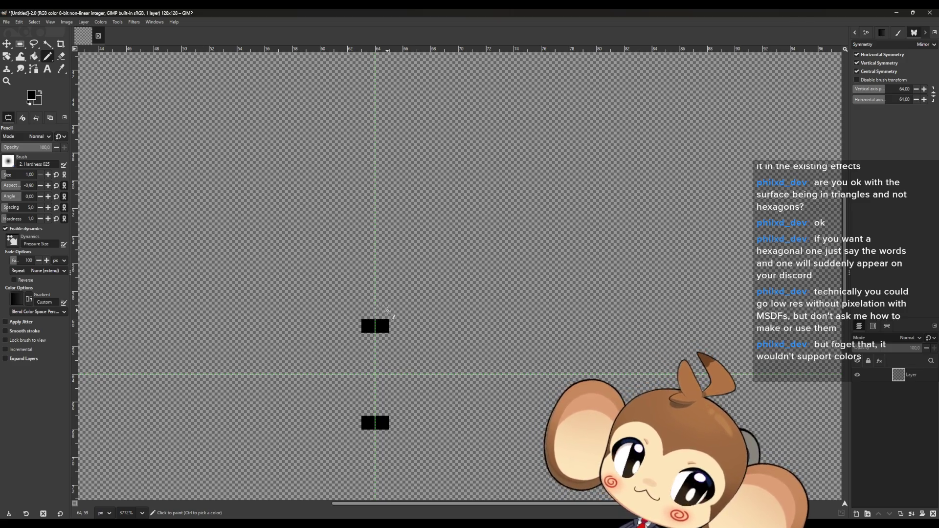
{"action": "scroll", "coordinate": [387, 312], "scroll_direction": "up", "scroll_amount": 1}
{"action": "scroll", "coordinate": [387, 313], "scroll_direction": "up", "scroll_amount": 1}
{"action": "scroll", "coordinate": [387, 313], "scroll_direction": "up", "scroll_amount": 1}
{"action": "scroll", "coordinate": [386, 313], "scroll_direction": "down", "scroll_amount": 1}
{"action": "scroll", "coordinate": [383, 323], "scroll_direction": "down", "scroll_amount": 3}
{"action": "scroll", "coordinate": [383, 324], "scroll_direction": "up", "scroll_amount": 1}
{"action": "scroll", "coordinate": [382, 343], "scroll_direction": "up", "scroll_amount": 1}
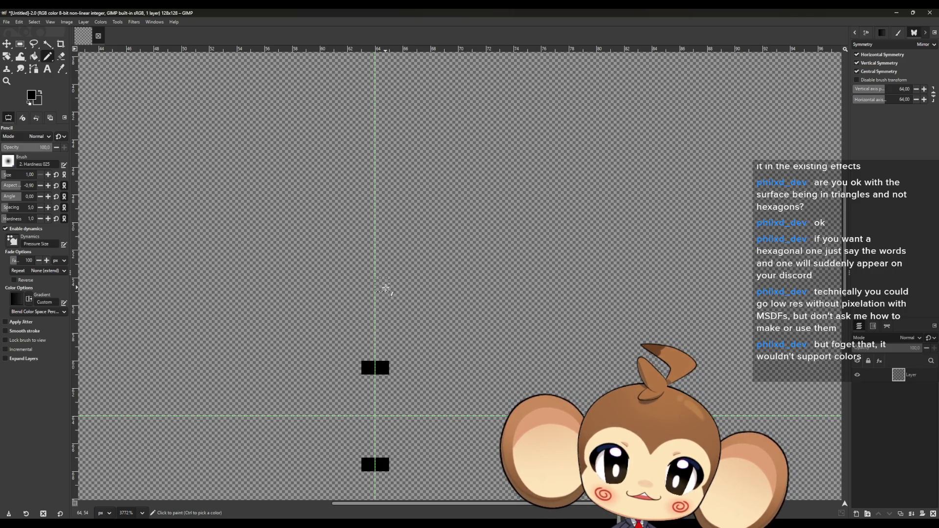
{"action": "left_click", "coordinate": [387, 274]}
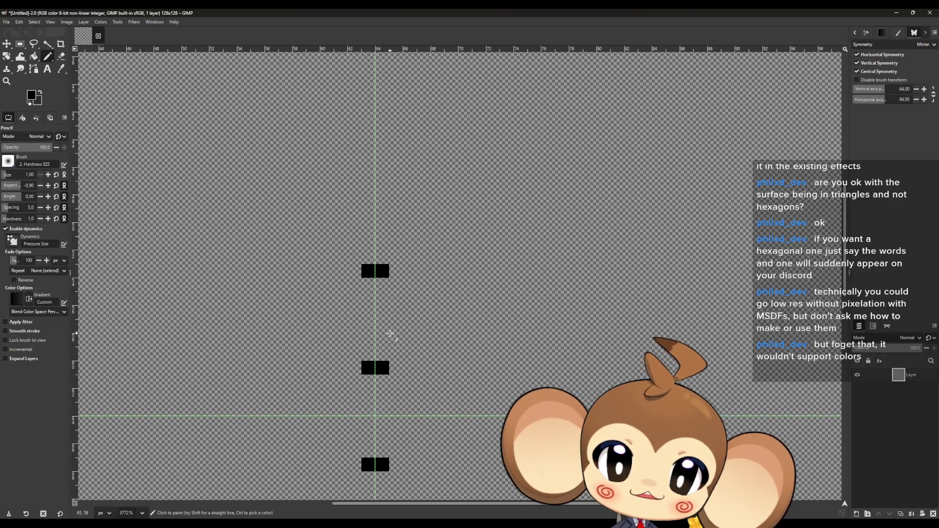
{"action": "scroll", "coordinate": [385, 327], "scroll_direction": "down", "scroll_amount": 1}
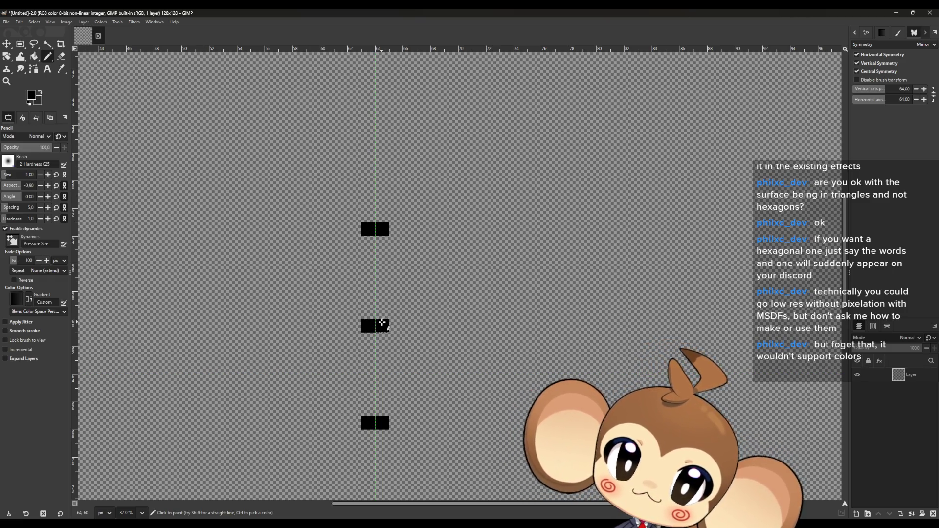
{"action": "scroll", "coordinate": [382, 323], "scroll_direction": "up", "scroll_amount": 2}
{"action": "scroll", "coordinate": [386, 330], "scroll_direction": "up", "scroll_amount": 8}
{"action": "scroll", "coordinate": [388, 335], "scroll_direction": "down", "scroll_amount": 2}
{"action": "scroll", "coordinate": [388, 336], "scroll_direction": "down", "scroll_amount": 2}
{"action": "scroll", "coordinate": [389, 338], "scroll_direction": "down", "scroll_amount": 2}
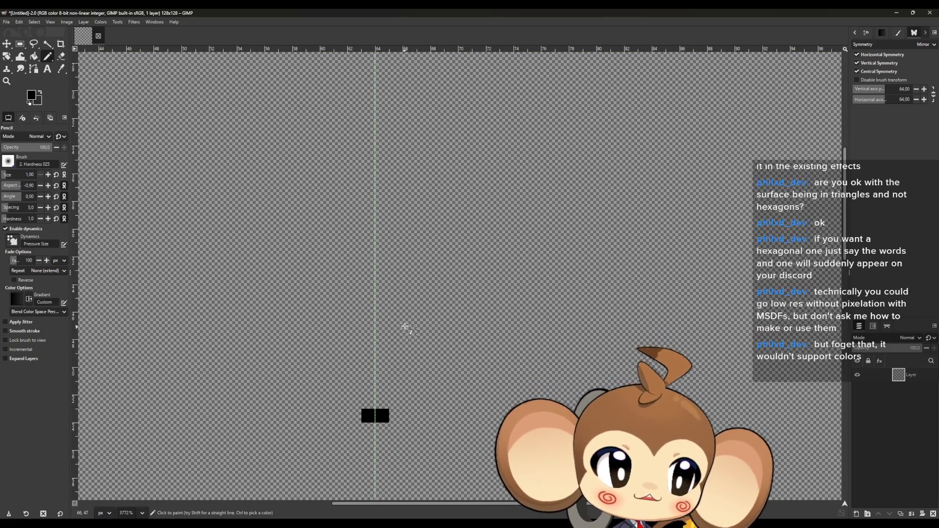
{"action": "scroll", "coordinate": [401, 326], "scroll_direction": "down", "scroll_amount": 3}
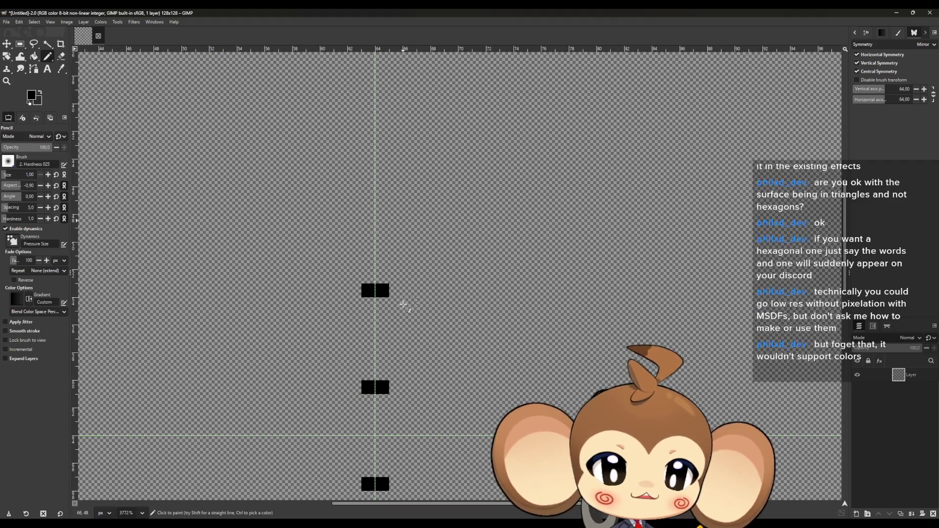
{"action": "scroll", "coordinate": [409, 320], "scroll_direction": "down", "scroll_amount": 2}
{"action": "scroll", "coordinate": [406, 324], "scroll_direction": "up", "scroll_amount": 3}
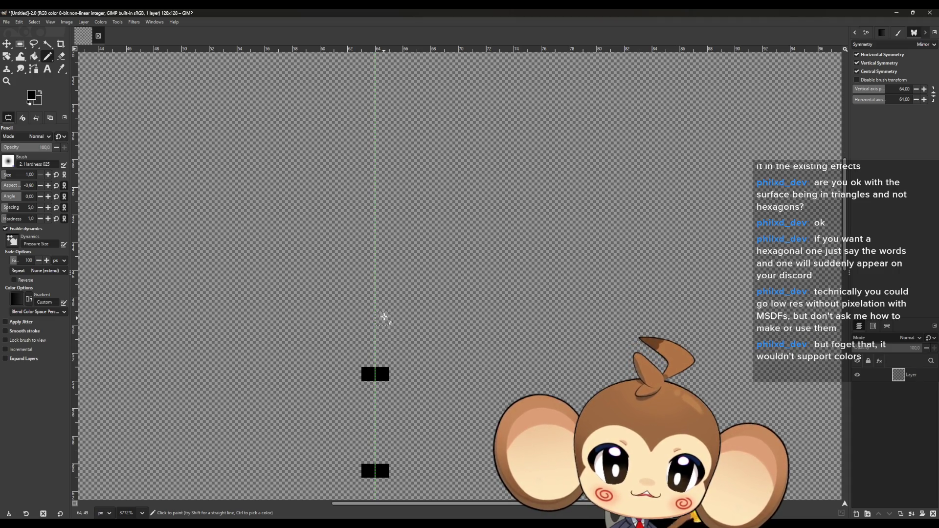
{"action": "scroll", "coordinate": [390, 272], "scroll_direction": "down", "scroll_amount": 1}
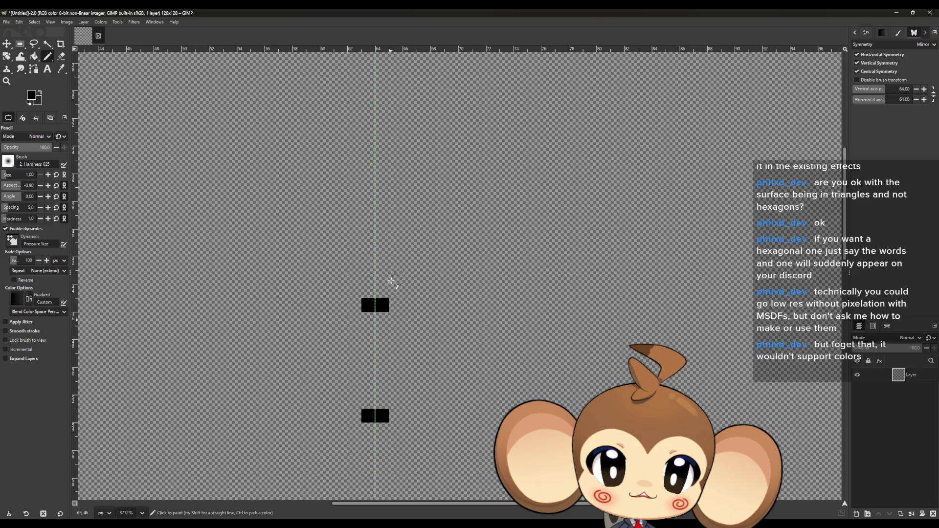
{"action": "scroll", "coordinate": [385, 323], "scroll_direction": "up", "scroll_amount": 1}
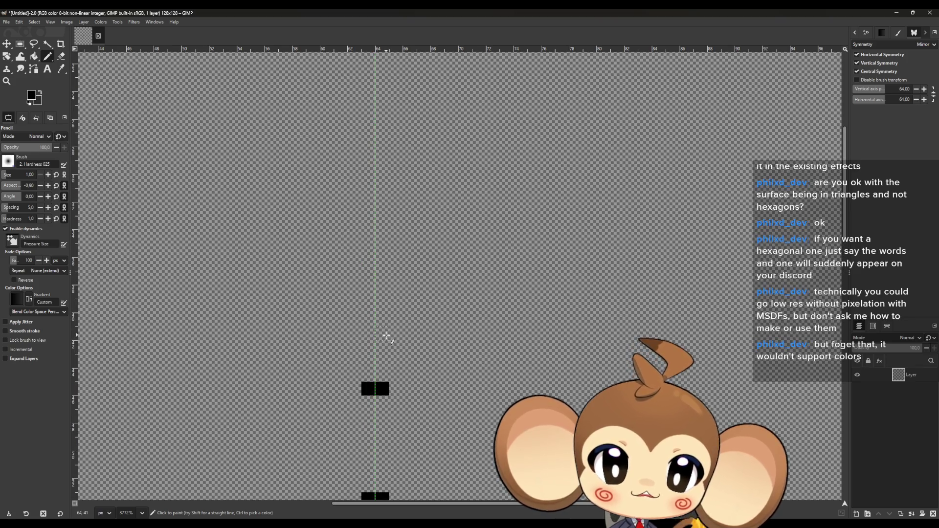
- Paint four more evenly spaced two-pixel marks along the vertical centre line
{"action": "left_click", "coordinate": [385, 280]}
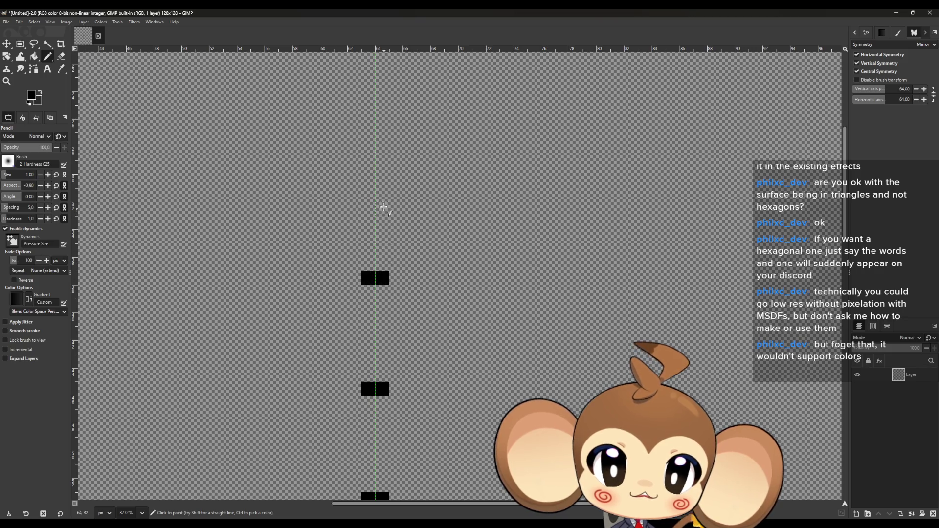
{"action": "scroll", "coordinate": [386, 256], "scroll_direction": "up", "scroll_amount": 1}
{"action": "scroll", "coordinate": [385, 255], "scroll_direction": "up", "scroll_amount": 3}
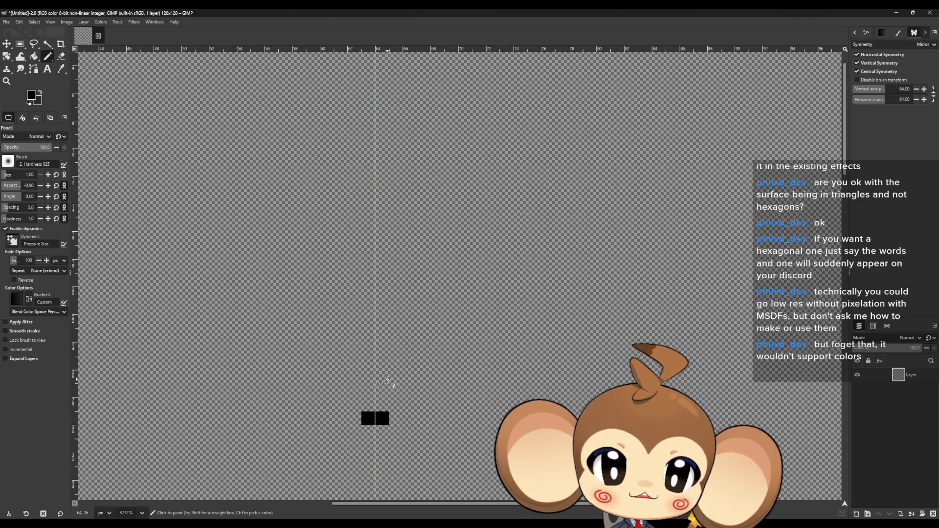
{"action": "left_click", "coordinate": [383, 312]}
{"action": "scroll", "coordinate": [385, 326], "scroll_direction": "up", "scroll_amount": 1}
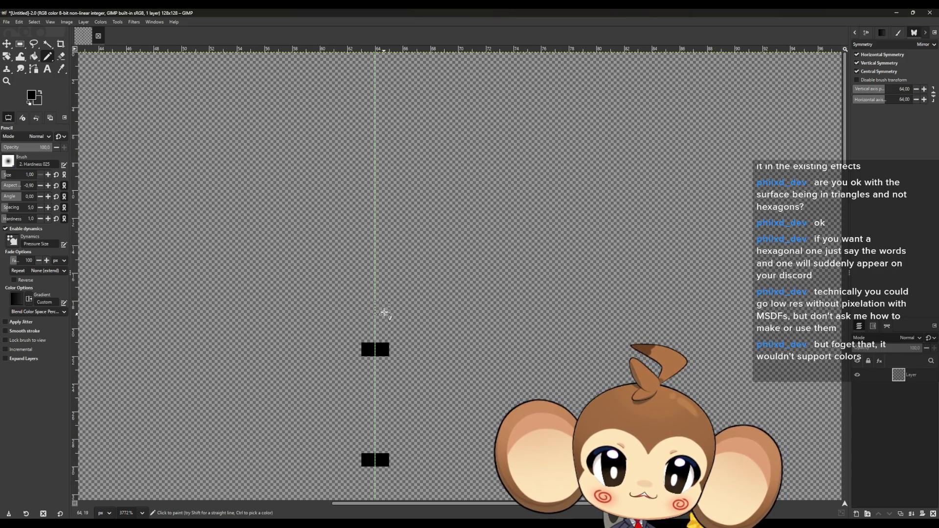
{"action": "left_click", "coordinate": [385, 238]}
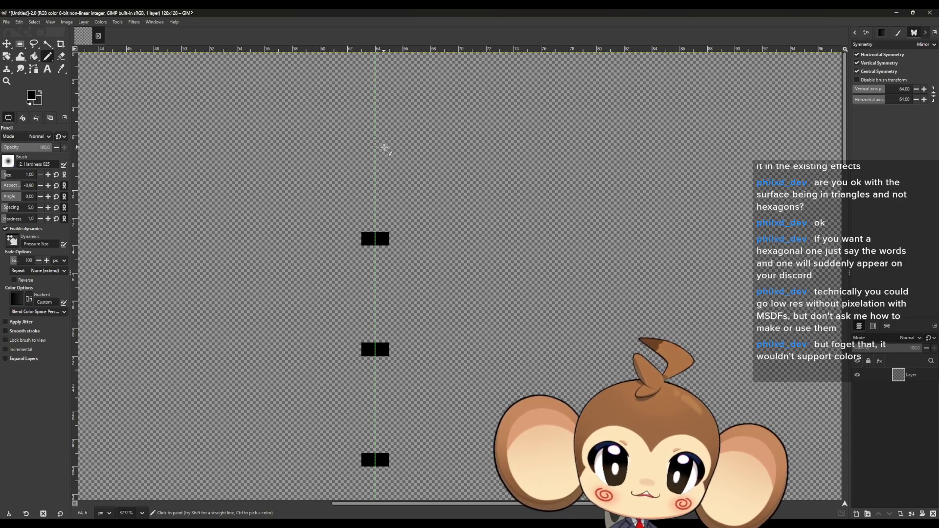
{"action": "left_click", "coordinate": [384, 130]}
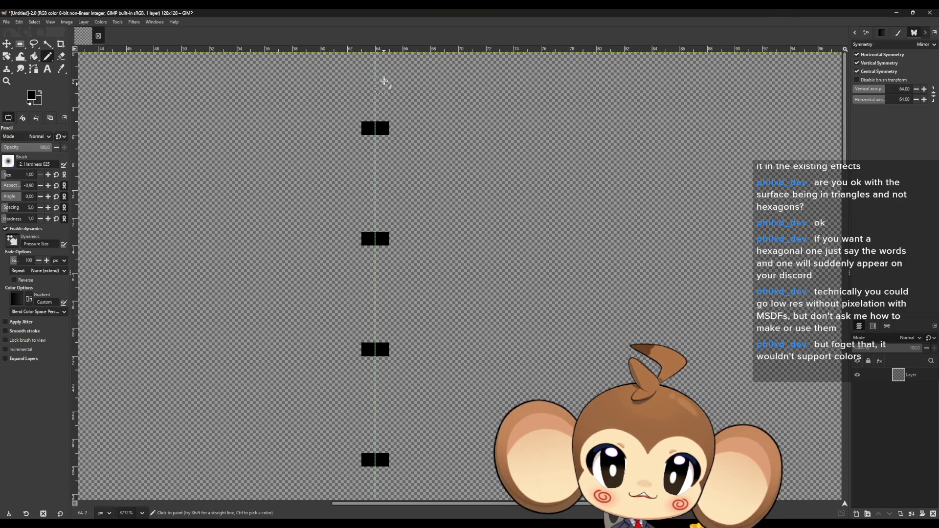
{"action": "scroll", "coordinate": [402, 319], "scroll_direction": "down", "scroll_amount": 2, "text": "ctrl"}
{"action": "scroll", "coordinate": [396, 326], "scroll_direction": "down", "scroll_amount": 2, "text": "ctrl"}
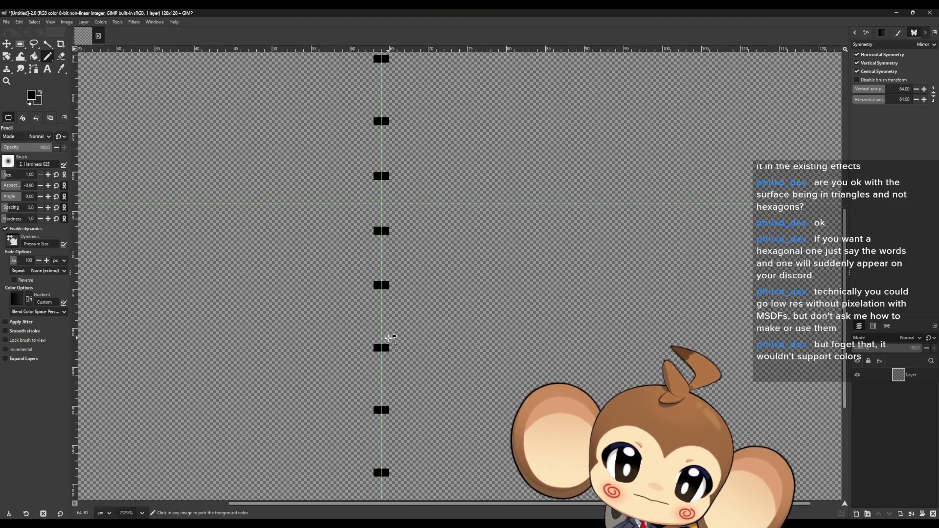
{"action": "scroll", "coordinate": [391, 334], "scroll_direction": "down", "scroll_amount": 2, "text": "ctrl"}
{"action": "scroll", "coordinate": [400, 234], "scroll_direction": "up", "scroll_amount": 1, "text": "ctrl"}
{"action": "scroll", "coordinate": [385, 257], "scroll_direction": "up", "scroll_amount": 2}
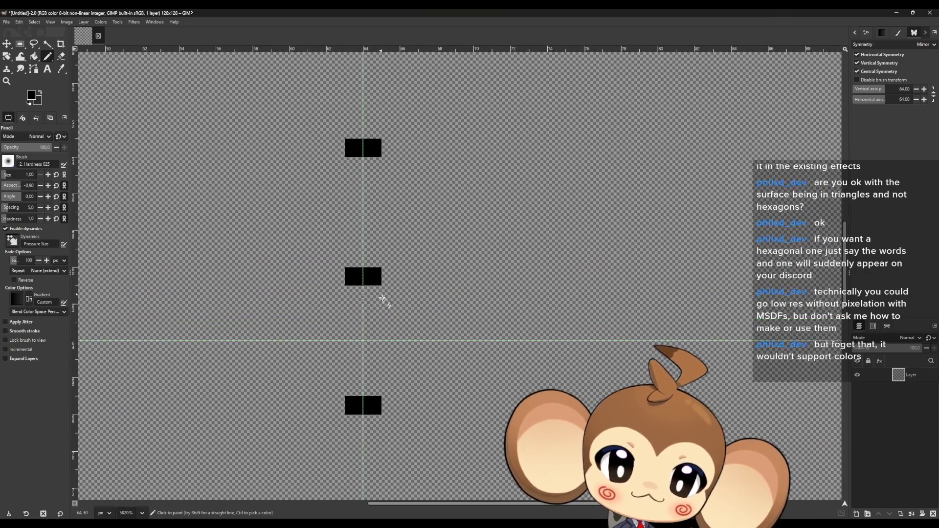
- Widen the marks into horizontal bars, step diagonally to close the hexagon, and start bars from its sides
{"action": "left_click", "coordinate": [393, 407]}
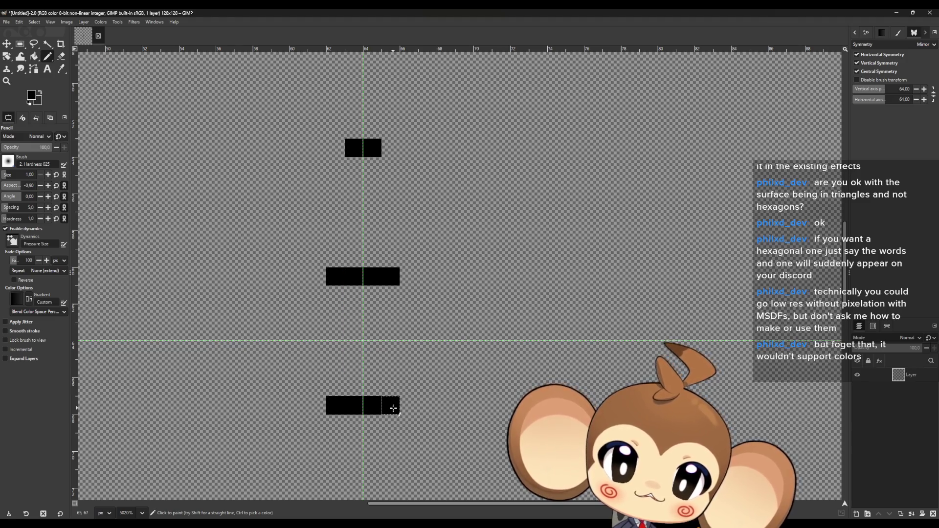
{"action": "left_click", "coordinate": [412, 408]}
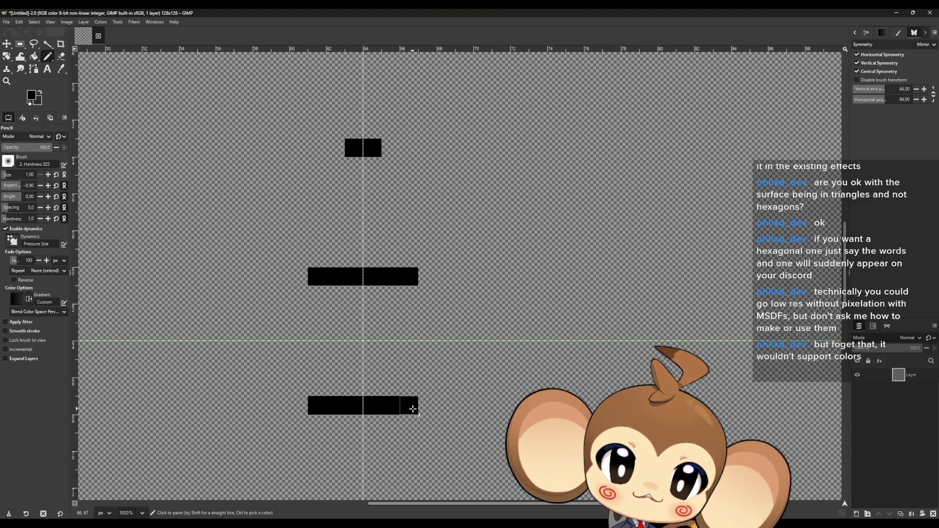
{"action": "left_click", "coordinate": [431, 384]}
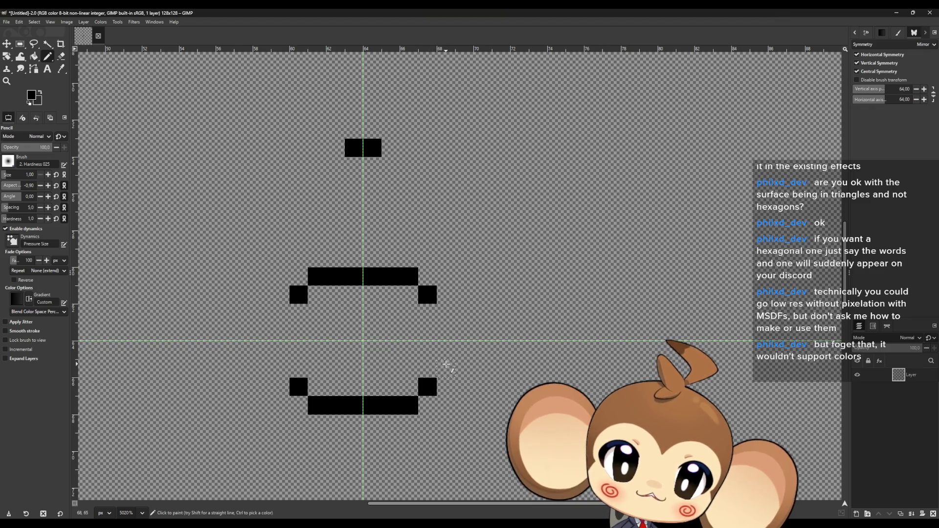
{"action": "left_click", "coordinate": [445, 365]}
{"action": "left_click", "coordinate": [456, 343]}
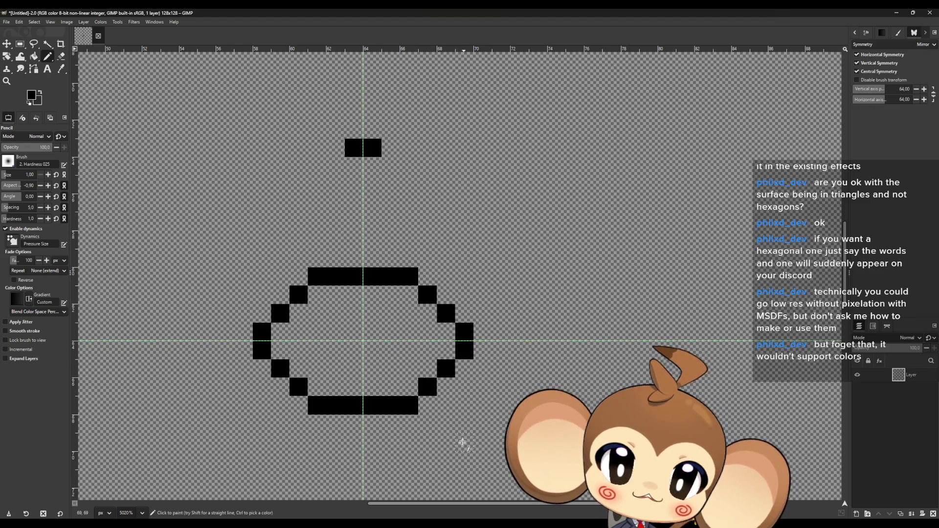
{"action": "scroll", "coordinate": [396, 429], "scroll_direction": "down", "scroll_amount": 2, "text": "ctrl"}
{"action": "scroll", "coordinate": [396, 429], "scroll_direction": "down", "scroll_amount": 3}
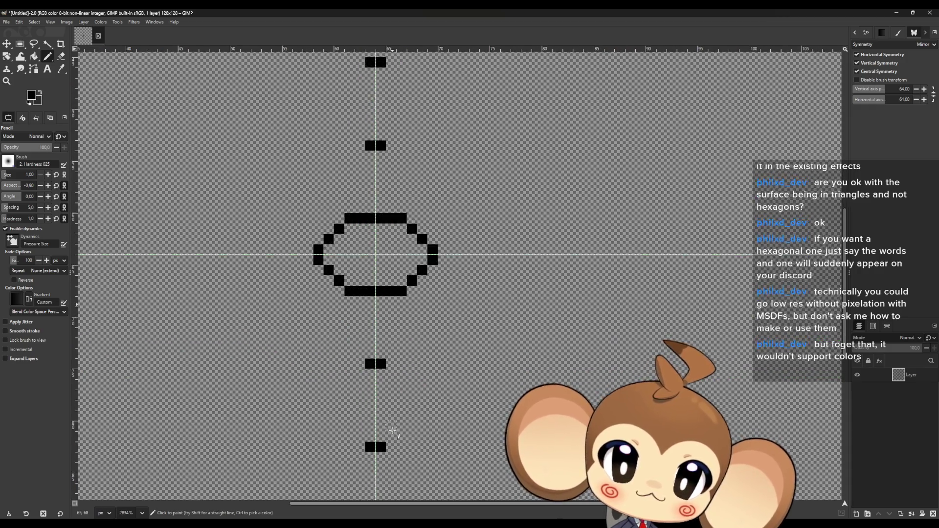
{"action": "scroll", "coordinate": [396, 429], "scroll_direction": "down", "scroll_amount": 1}
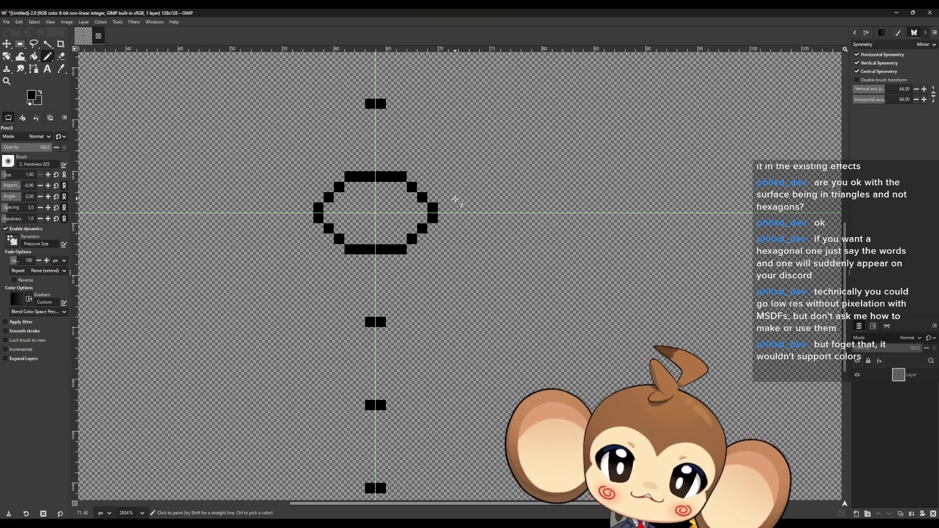
{"action": "left_click_drag", "start_coordinate": [444, 219], "coordinate": [459, 219]}
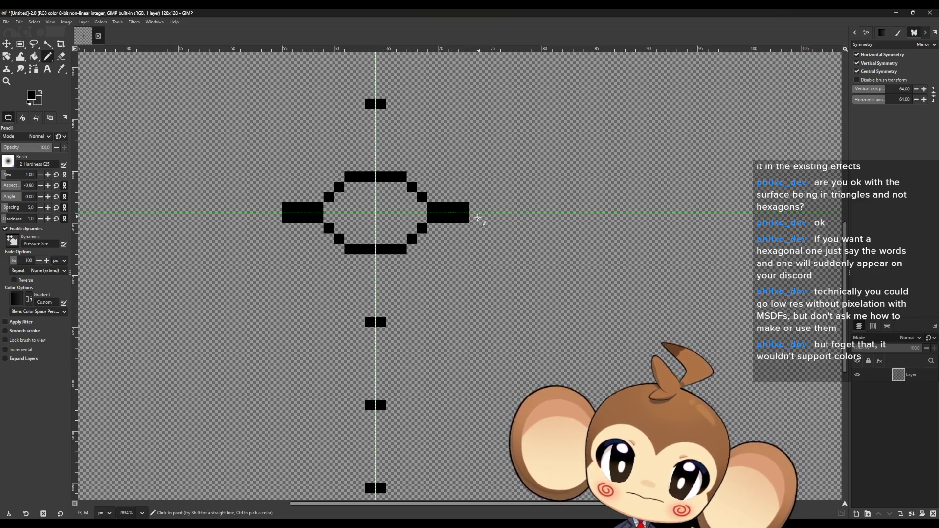
- Lengthen the side bars outward and thicken the hexagon's top and bottom edges into solid blocks
{"action": "mouse_move", "coordinate": [474, 219]}
{"action": "left_mouse_down"}
{"action": "mouse_move", "coordinate": [507, 188]}
{"action": "mouse_move", "coordinate": [543, 183]}
{"action": "left_mouse_up"}
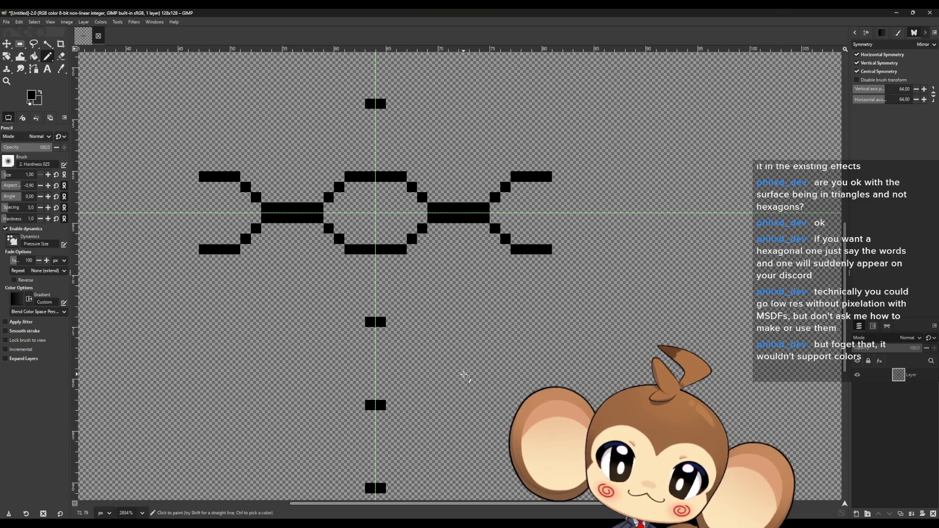
{"action": "scroll", "coordinate": [440, 319], "scroll_direction": "down", "scroll_amount": 1, "text": "ctrl"}
{"action": "scroll", "coordinate": [447, 317], "scroll_direction": "down", "scroll_amount": 2, "text": "ctrl"}
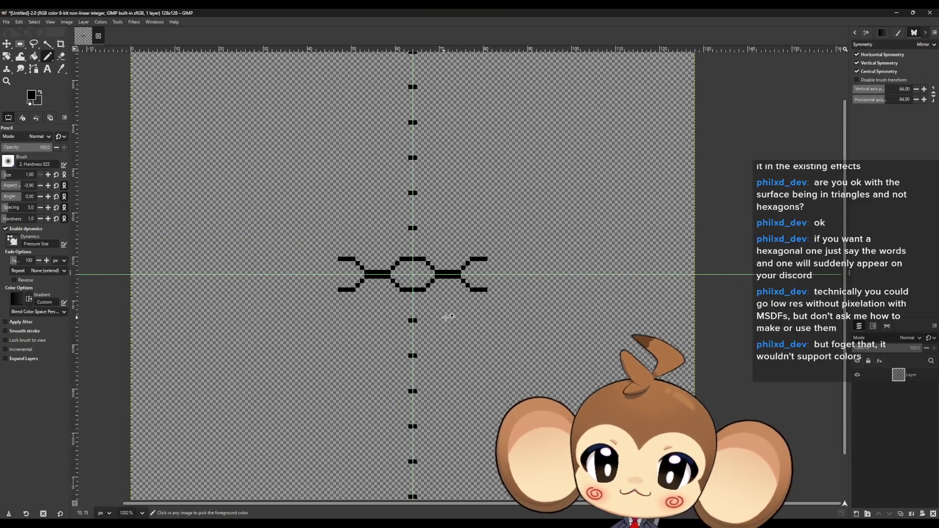
{"action": "scroll", "coordinate": [457, 315], "scroll_direction": "up", "scroll_amount": 2, "text": "ctrl"}
{"action": "scroll", "coordinate": [477, 323], "scroll_direction": "up", "scroll_amount": 1, "text": "ctrl"}
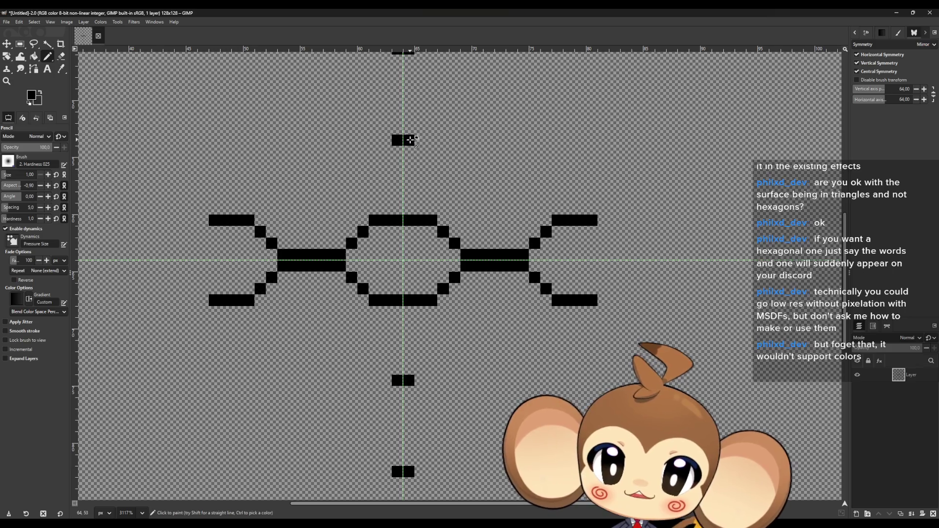
{"action": "scroll", "coordinate": [410, 139], "scroll_direction": "down", "scroll_amount": 2, "text": "ctrl"}
{"action": "scroll", "coordinate": [396, 293], "scroll_direction": "up", "scroll_amount": 3}
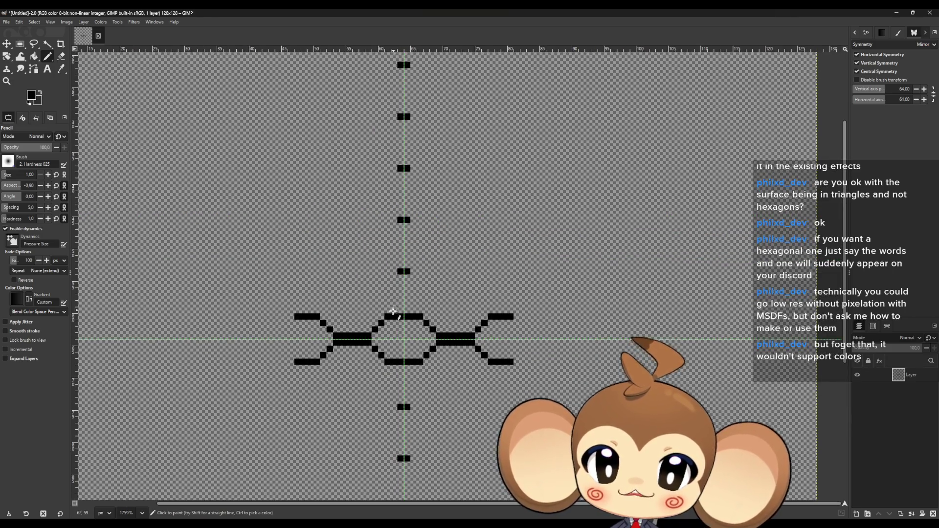
{"action": "scroll", "coordinate": [394, 301], "scroll_direction": "up", "scroll_amount": 2}
{"action": "scroll", "coordinate": [395, 279], "scroll_direction": "down", "scroll_amount": 3}
{"action": "scroll", "coordinate": [394, 243], "scroll_direction": "up", "scroll_amount": 1, "text": "ctrl"}
{"action": "scroll", "coordinate": [395, 220], "scroll_direction": "up", "scroll_amount": 1, "text": "ctrl"}
{"action": "left_click_drag", "start_coordinate": [384, 211], "coordinate": [419, 209]}
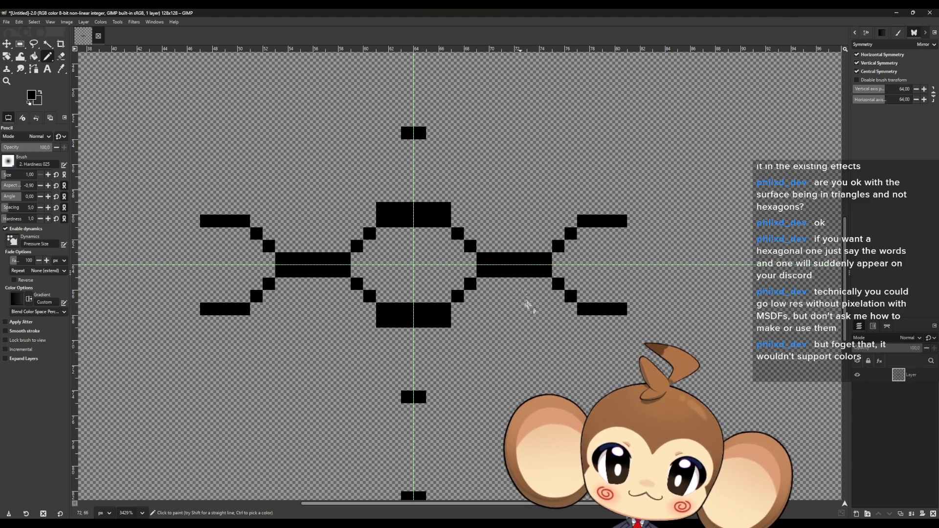
- Pencil the neighbouring hexagon's outer edge and corner diagonals, undoing one stray diagonal stroke
{"action": "left_click", "coordinate": [372, 336]}
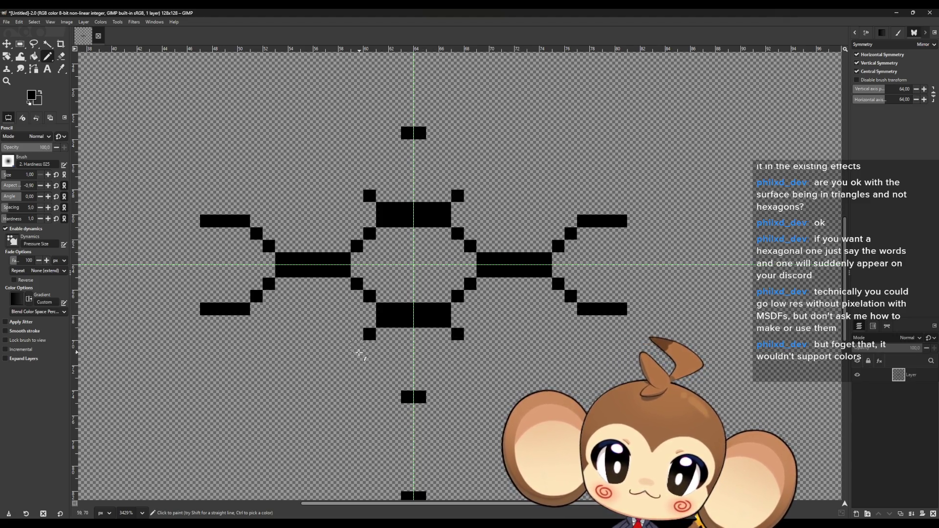
{"action": "left_click_drag", "start_coordinate": [360, 355], "coordinate": [296, 359]}
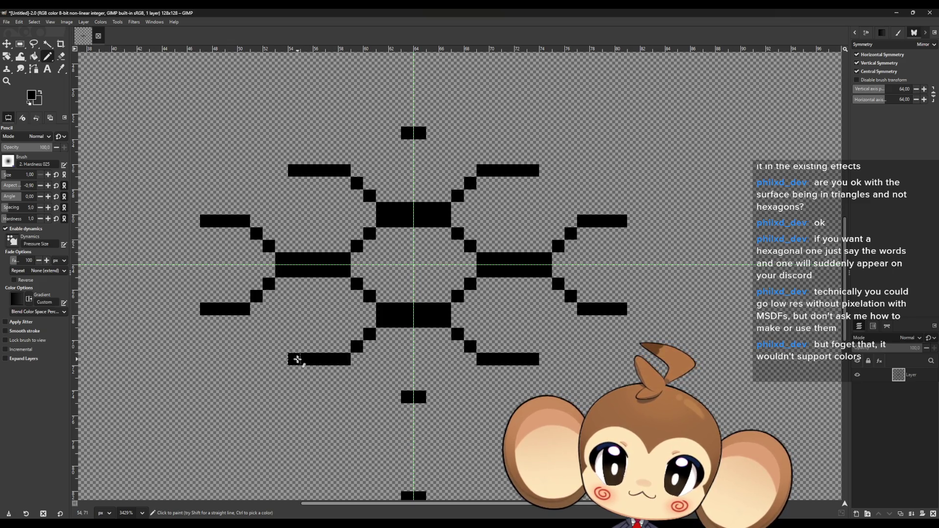
{"action": "left_click_drag", "start_coordinate": [255, 325], "coordinate": [278, 350]}
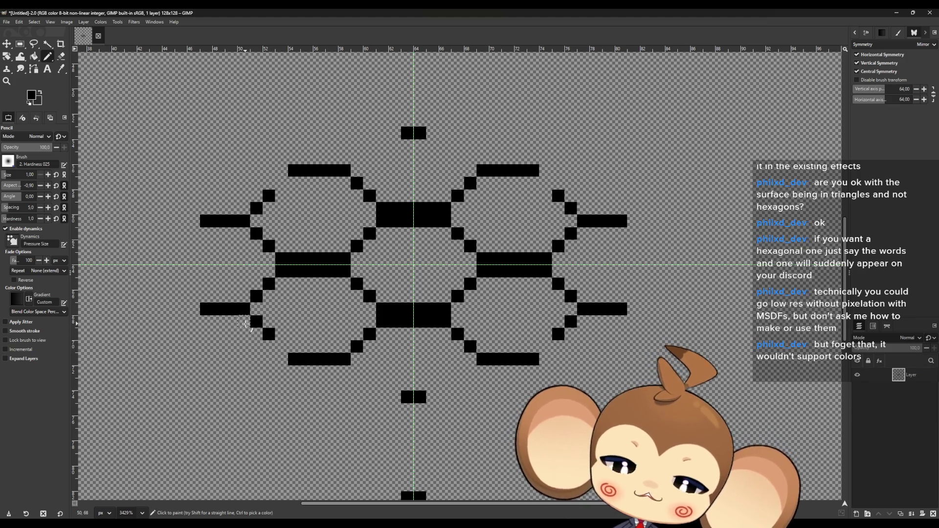
{"action": "key", "text": "ctrl+z"}
- Thicken the outer side bars and join the cells with diagonal edges into four linked hexagons
{"action": "left_click_drag", "start_coordinate": [248, 321], "coordinate": [203, 323]}
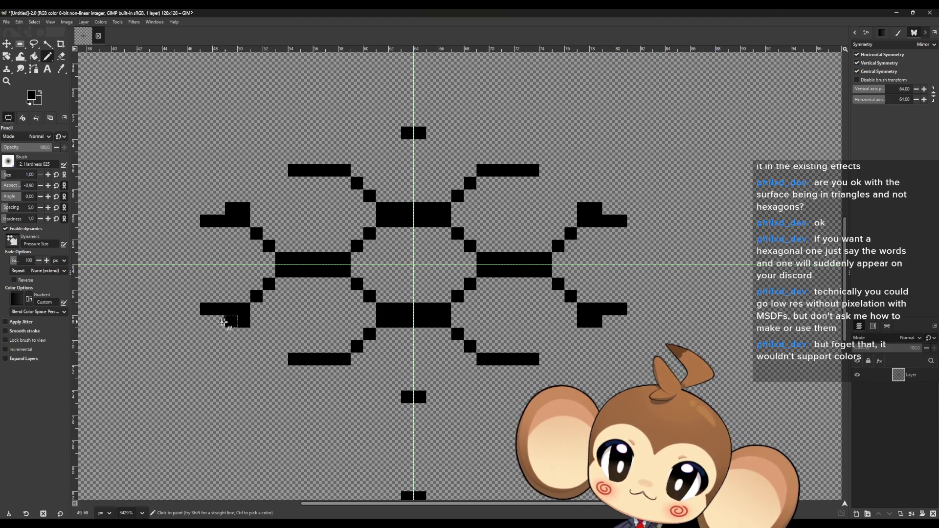
{"action": "left_click", "coordinate": [259, 335]}
{"action": "left_click_drag", "start_coordinate": [258, 338], "coordinate": [329, 371]}
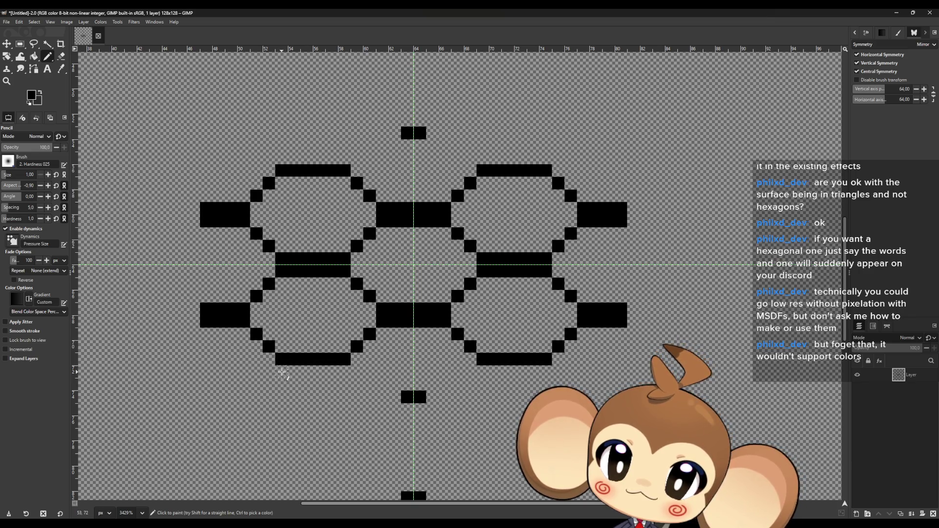
{"action": "left_click", "coordinate": [340, 372]}
{"action": "scroll", "coordinate": [288, 393], "scroll_direction": "down", "scroll_amount": 2}
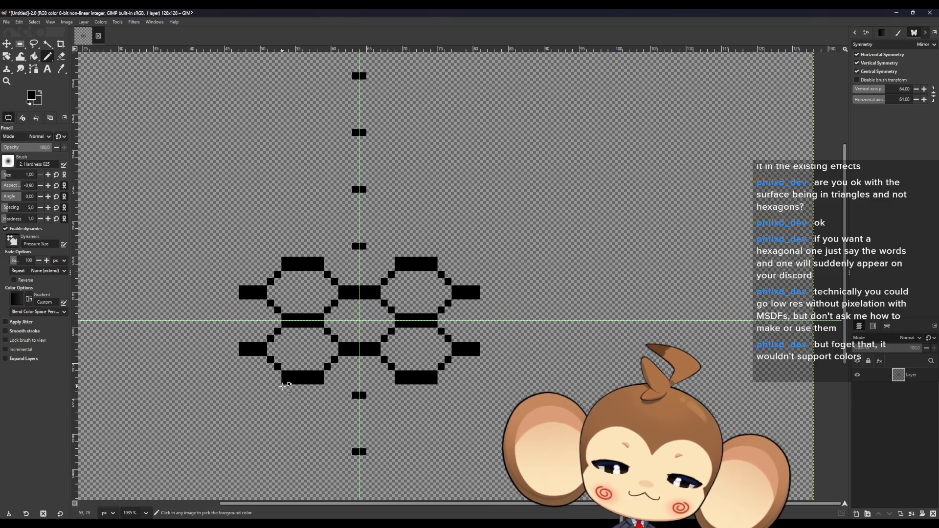
{"action": "scroll", "coordinate": [292, 374], "scroll_direction": "down", "scroll_amount": 3}
{"action": "scroll", "coordinate": [292, 374], "scroll_direction": "down", "scroll_amount": 2}
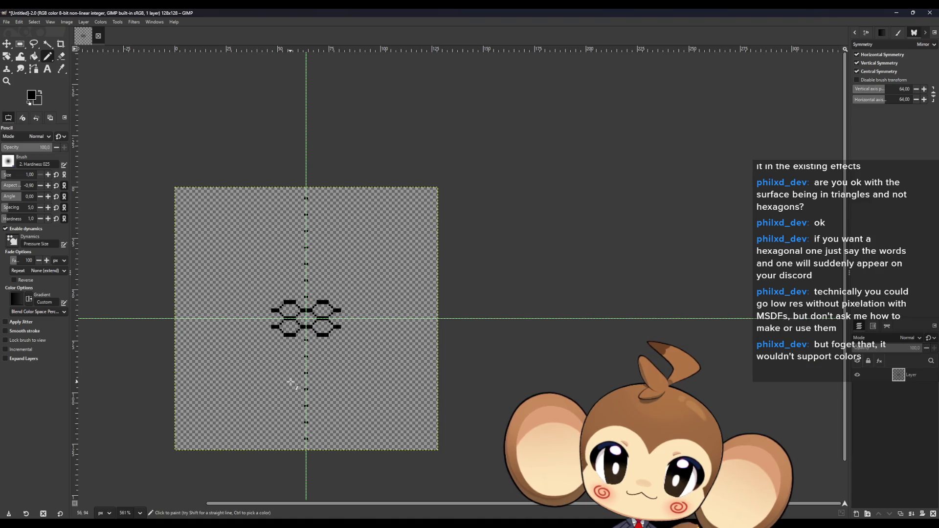
- Rectangle-select the old hexagon drawing and delete it, leaving the layer blank
{"action": "key", "text": "r"}
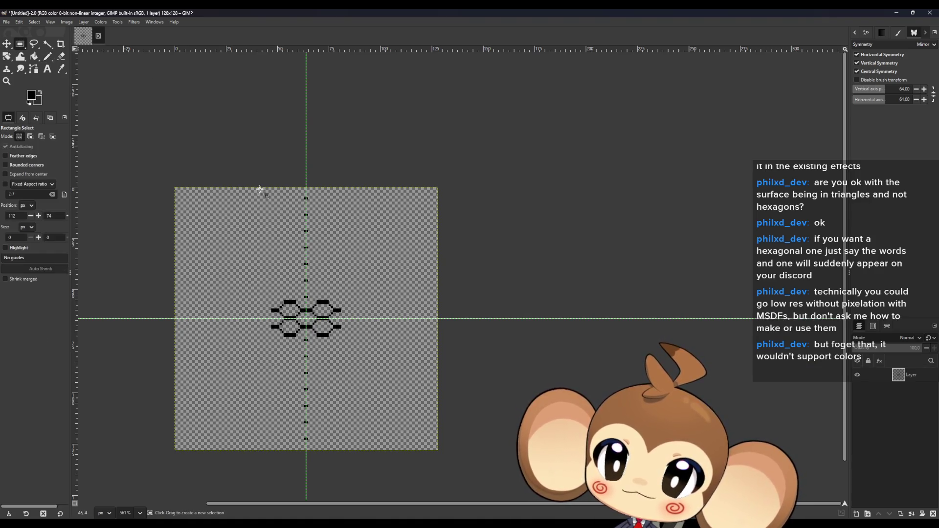
{"action": "left_click_drag", "start_coordinate": [199, 158], "coordinate": [435, 498]}
{"action": "key", "text": "Delete"}
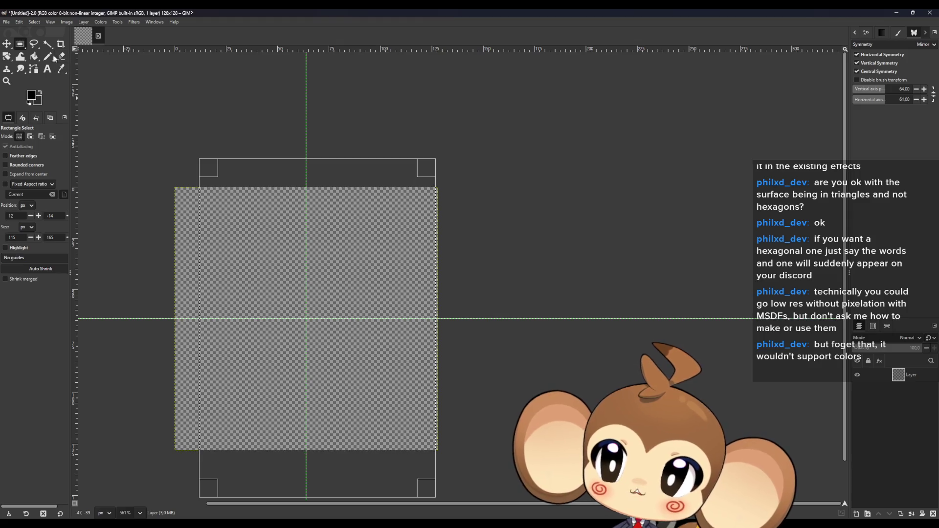
{"action": "left_click", "coordinate": [51, 57]}
{"action": "scroll", "coordinate": [298, 318], "scroll_direction": "up", "scroll_amount": 3}
{"action": "scroll", "coordinate": [294, 317], "scroll_direction": "up", "scroll_amount": 4}
{"action": "scroll", "coordinate": [293, 317], "scroll_direction": "up", "scroll_amount": 2}
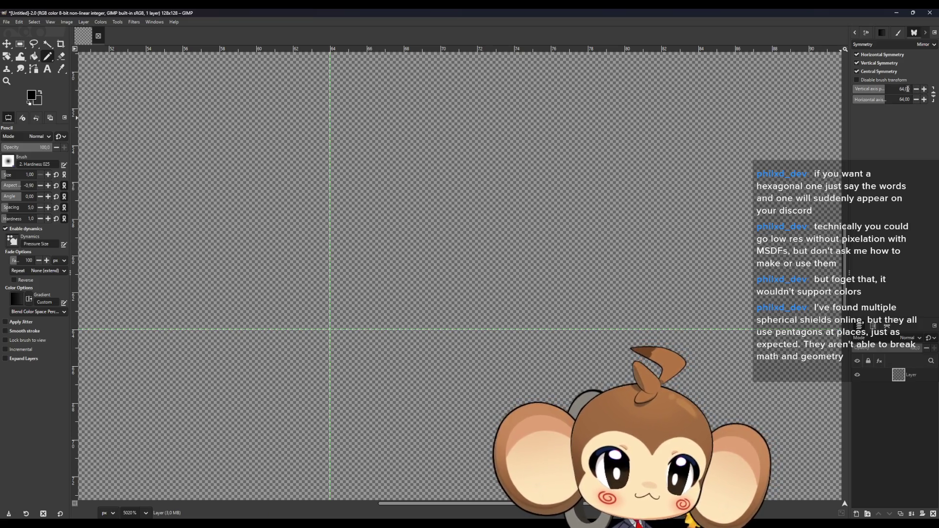
- Nudge the vertical and horizontal mirror axes in Symmetry Painting and return both to 64
{"action": "left_click", "coordinate": [923, 89]}
{"action": "left_click", "coordinate": [916, 88]}
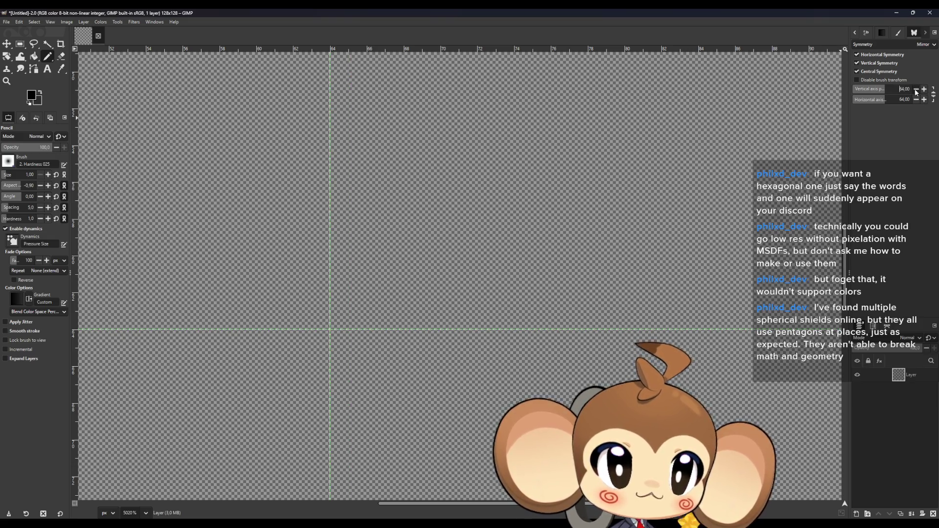
{"action": "left_click", "coordinate": [923, 99]}
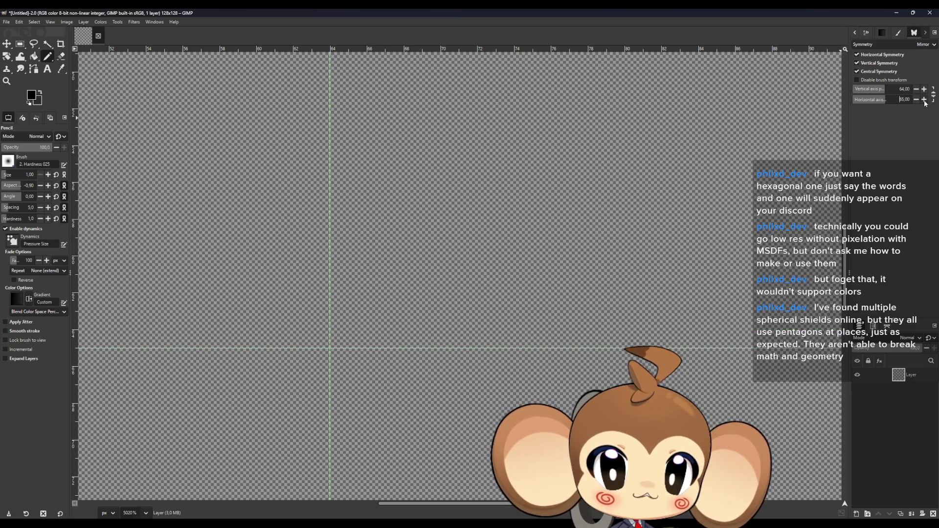
{"action": "left_click", "coordinate": [916, 99]}
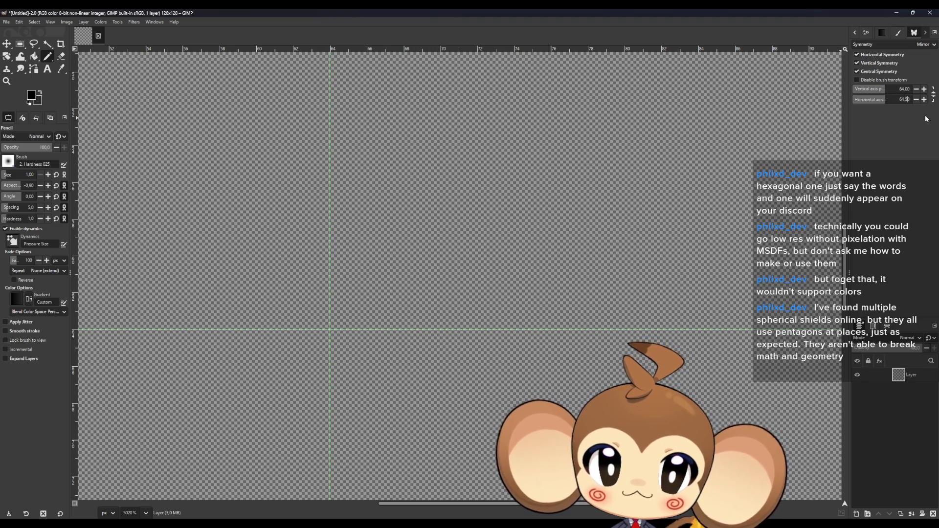
{"action": "right_click", "coordinate": [559, 245]}
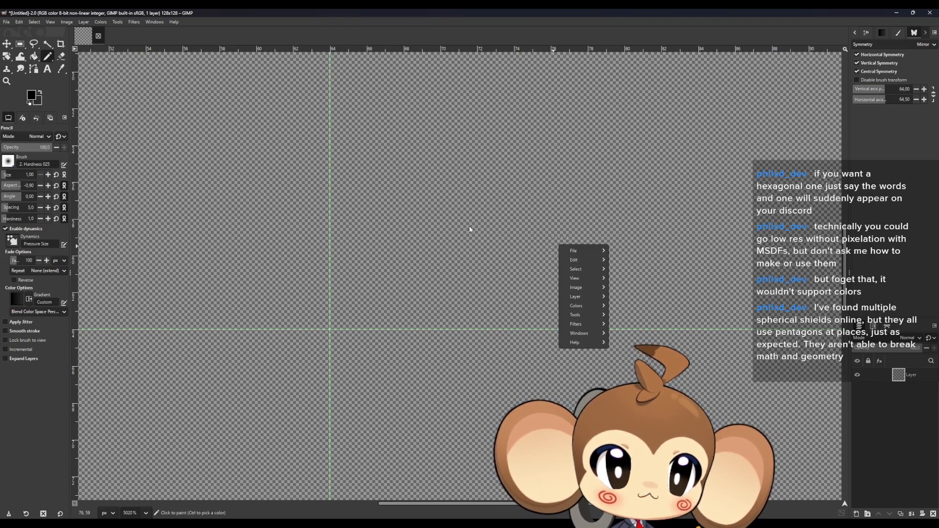
{"action": "left_click", "coordinate": [359, 343]}
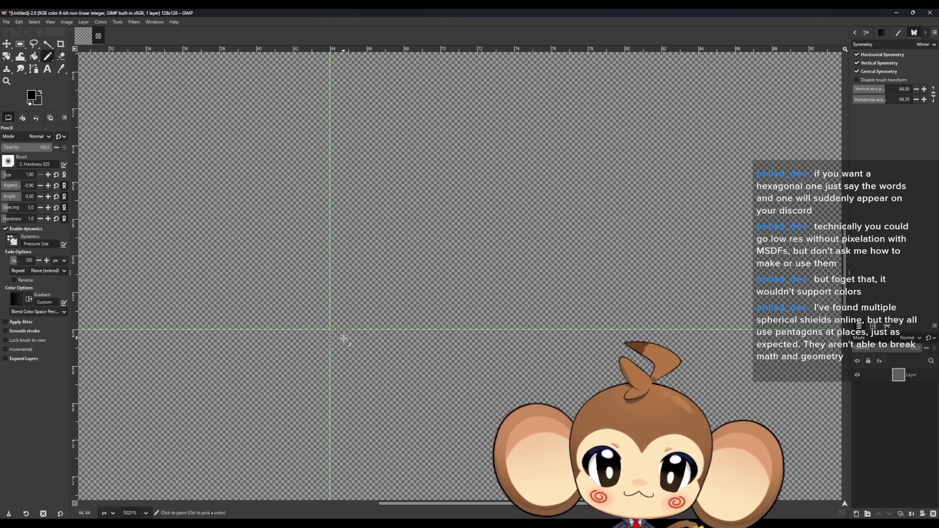
- Paint test mirrored pixels, diagonals and bars, then undo everything back to an empty canvas
{"action": "left_click", "coordinate": [304, 342]}
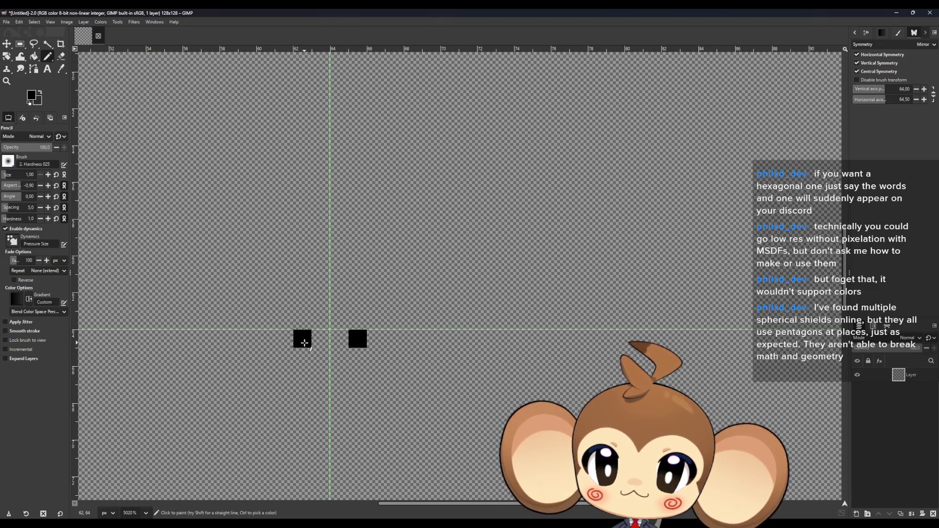
{"action": "key", "text": "ctrl+z"}
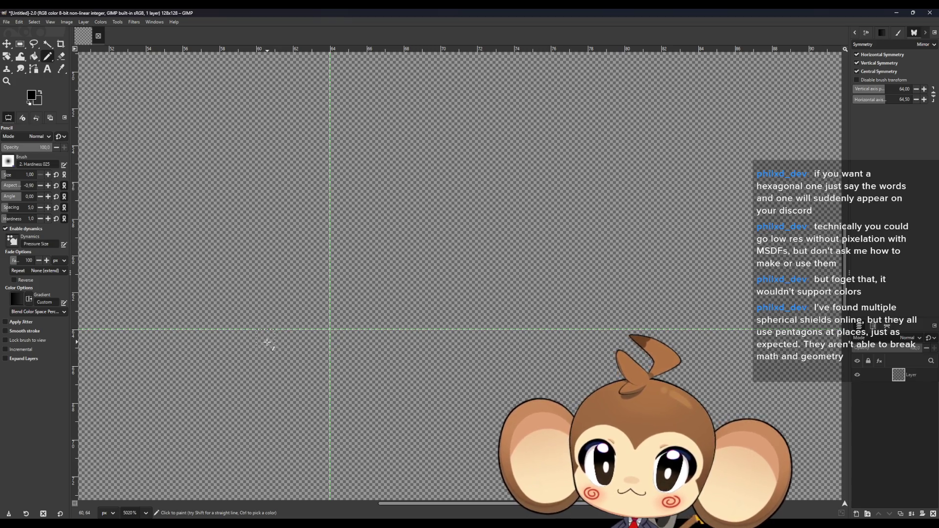
{"action": "left_click", "coordinate": [266, 340]}
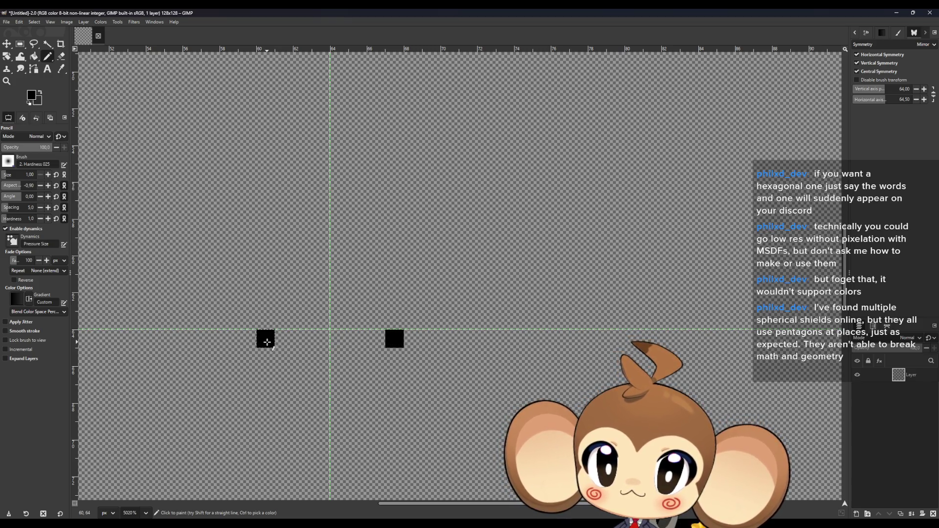
{"action": "left_click", "coordinate": [283, 320]}
{"action": "left_click", "coordinate": [302, 303]}
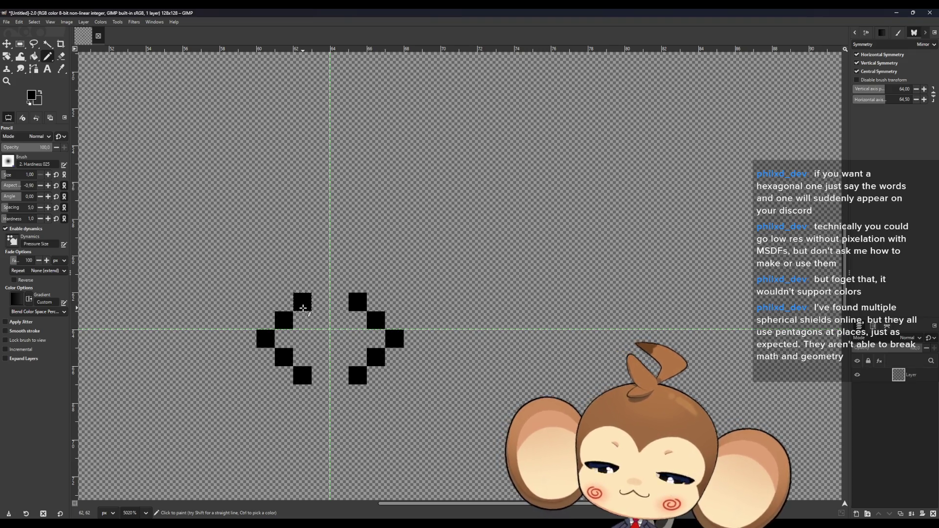
{"action": "key", "text": "ctrl+z"}
{"action": "key", "text": "ctrl+z"}
{"action": "key", "text": "ctrl+z"}
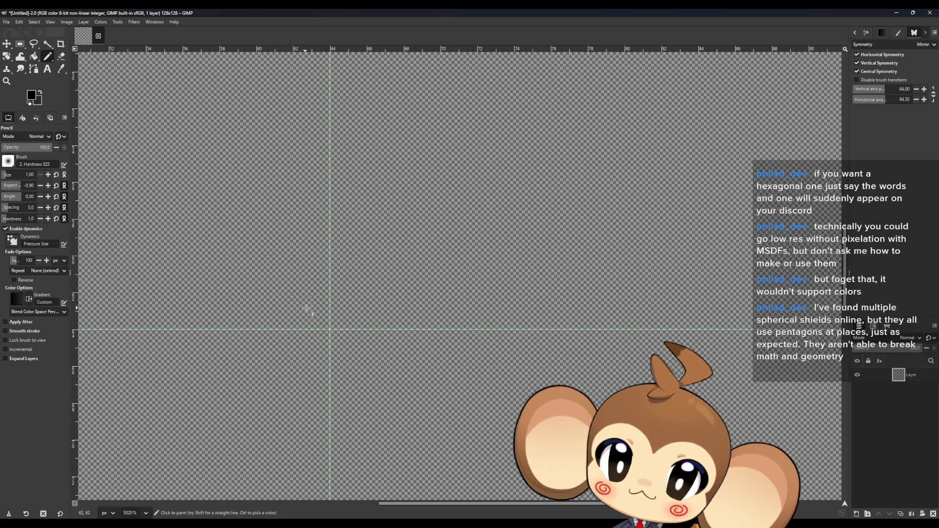
{"action": "left_click_drag", "start_coordinate": [318, 310], "coordinate": [305, 308]}
{"action": "left_click", "coordinate": [293, 308]}
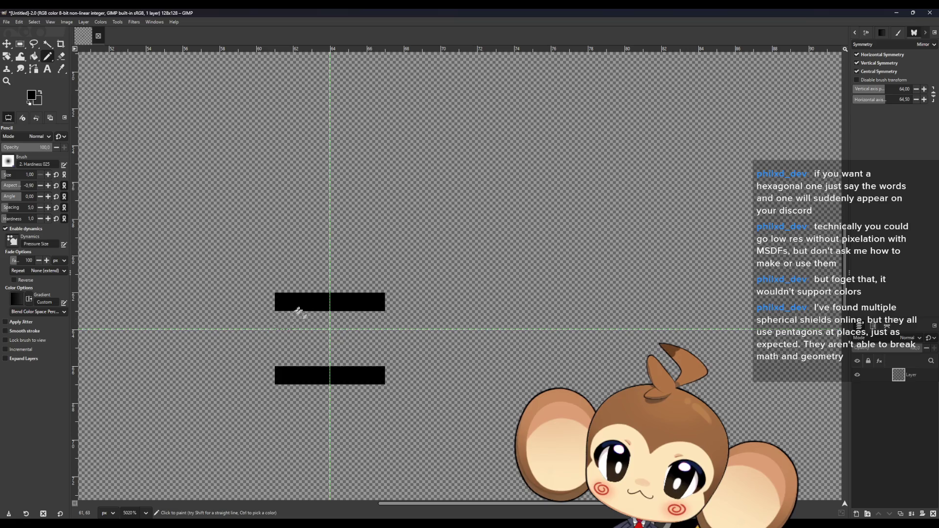
{"action": "key", "text": "ctrl+z"}
{"action": "key", "text": "ctrl+z"}
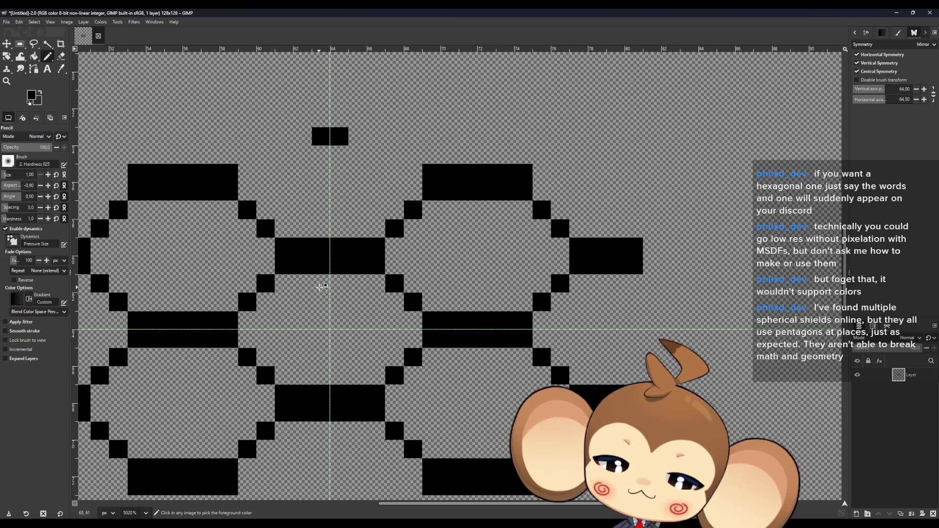
{"action": "key", "text": "ctrl+z"}
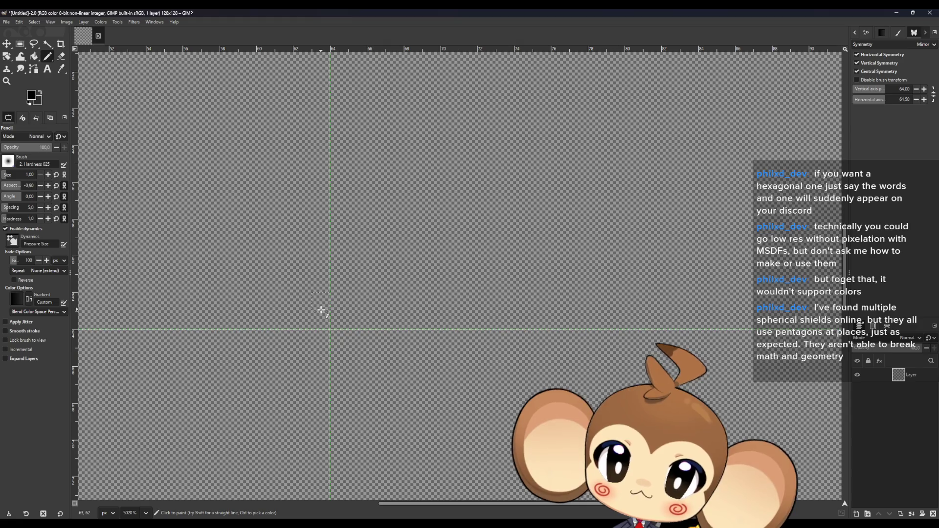
- Draw top and bottom bars with diagonal steps that come out octagonal, then undo those strokes
{"action": "left_click_drag", "start_coordinate": [320, 265], "coordinate": [306, 270]}
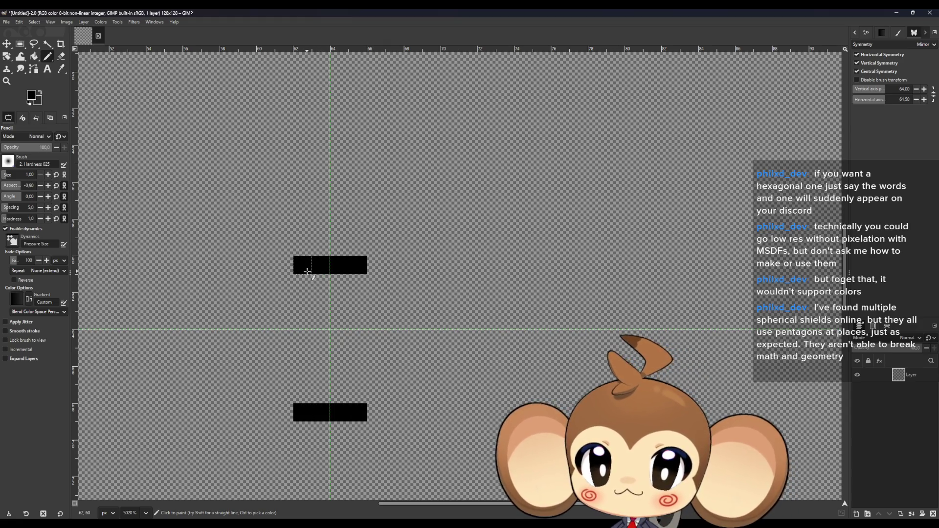
{"action": "left_click", "coordinate": [286, 265]}
{"action": "left_click", "coordinate": [266, 284]}
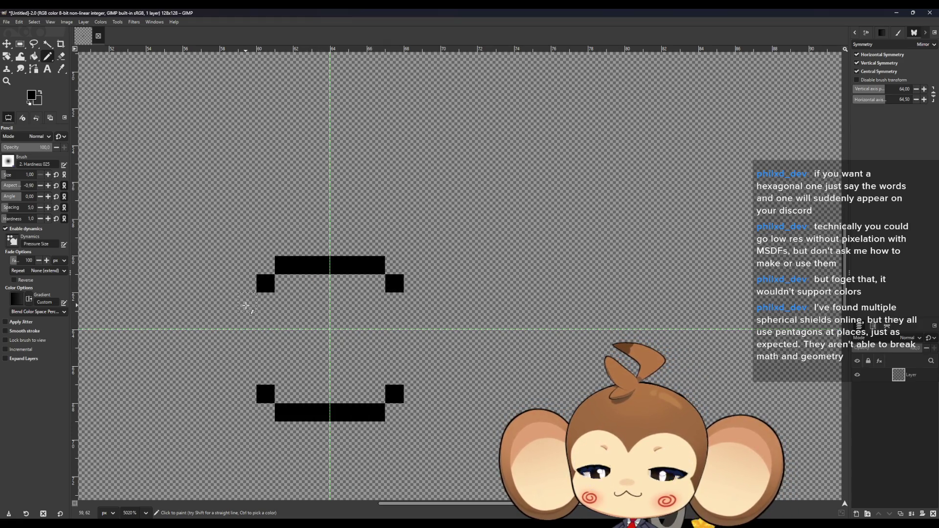
{"action": "left_click", "coordinate": [247, 302]}
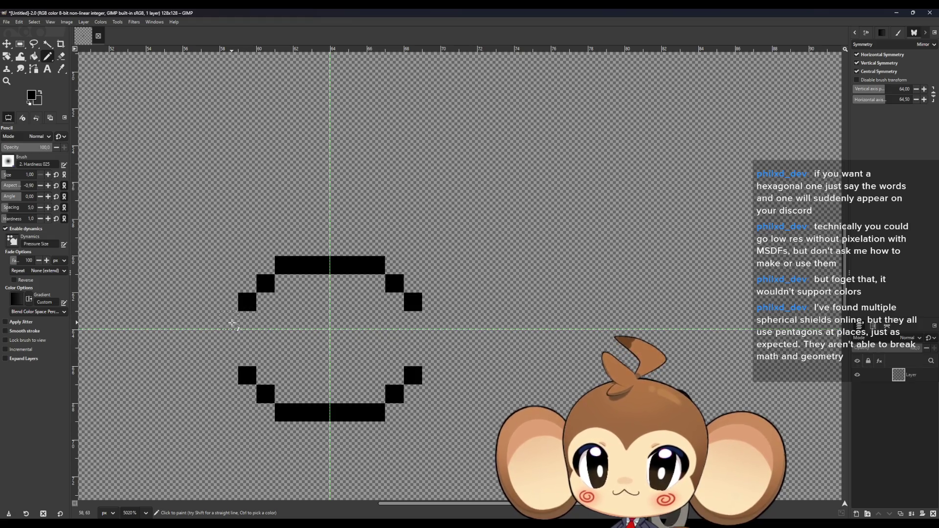
{"action": "left_click", "coordinate": [229, 321]}
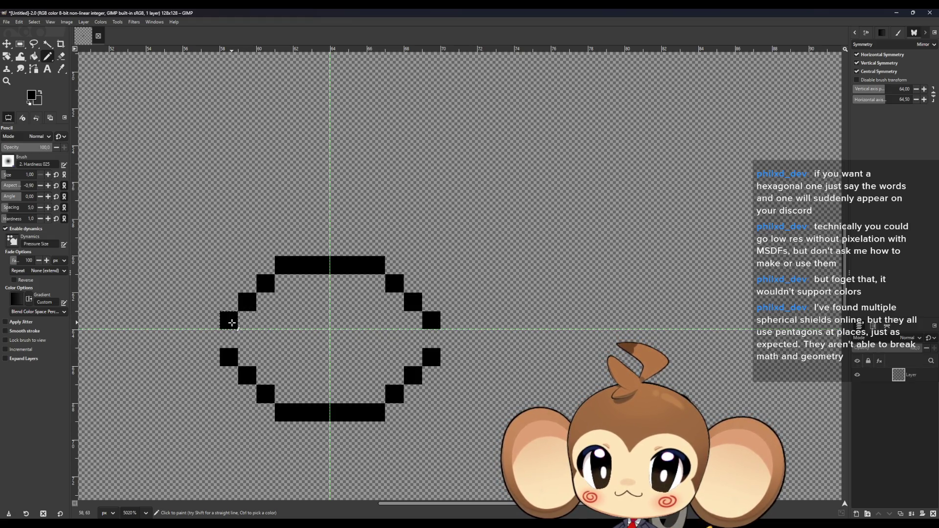
{"action": "key", "text": "ctrl+z"}
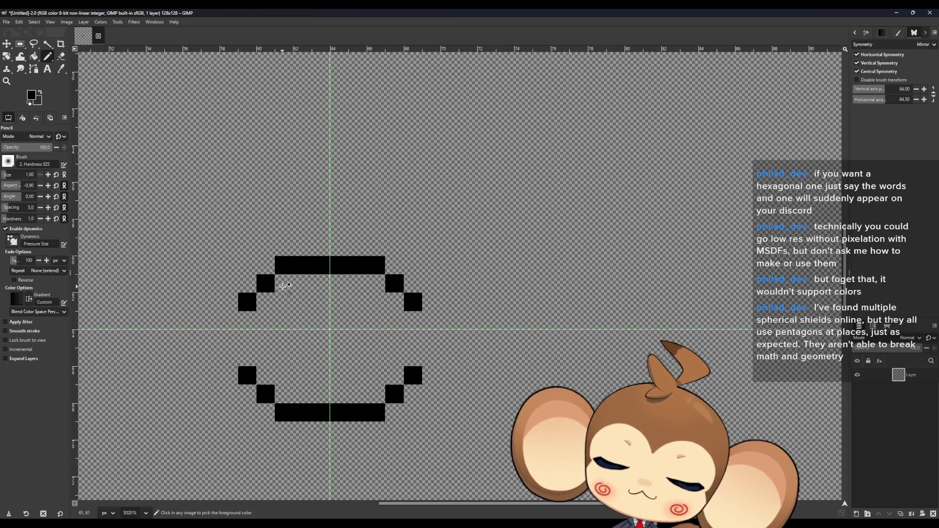
{"action": "key", "text": "ctrl+z"}
{"action": "key", "text": "ctrl+z"}
{"action": "key", "text": "ctrl+z"}
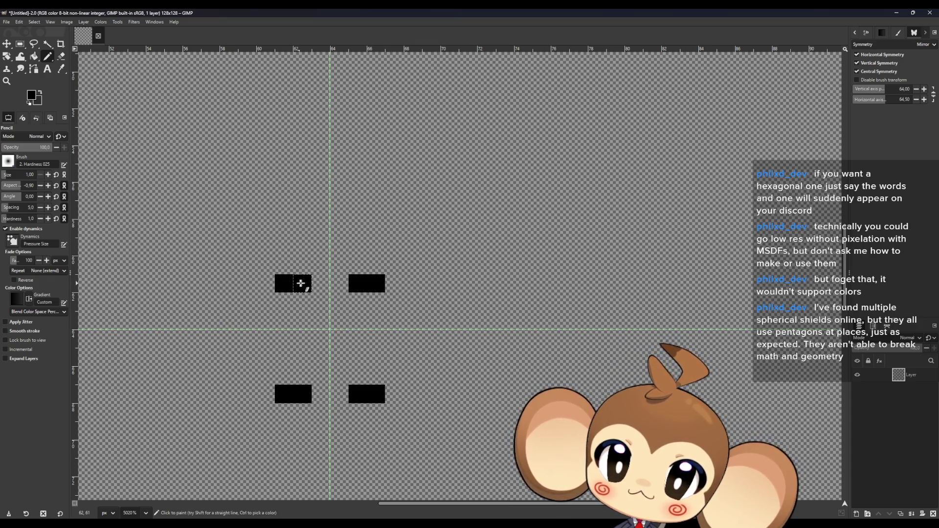
- Repaint the bars with corner pixels one step inward and close the mirrored hexagon's pointed tips
{"action": "left_click_drag", "start_coordinate": [283, 287], "coordinate": [331, 284]}
{"action": "left_click", "coordinate": [247, 302]}
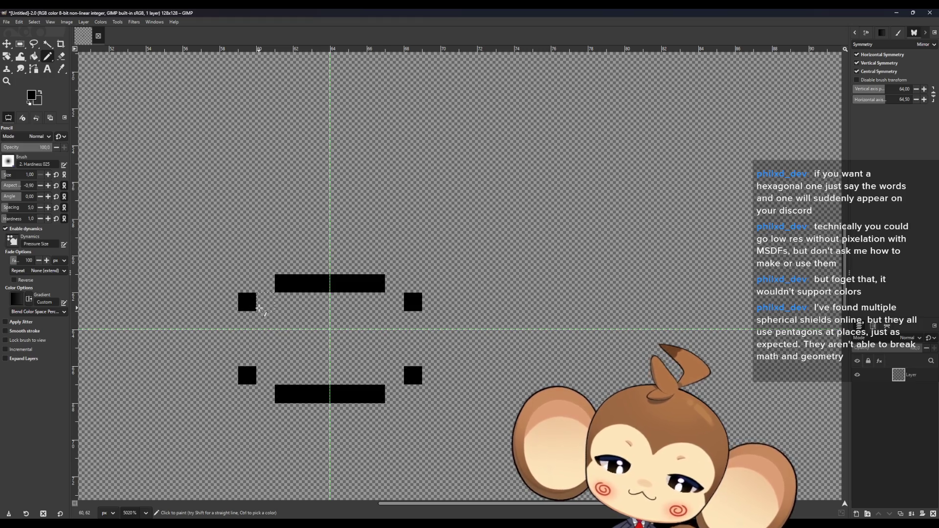
{"action": "key", "text": "ctrl+z"}
{"action": "left_click", "coordinate": [266, 302]}
{"action": "left_click", "coordinate": [246, 320]}
{"action": "left_click", "coordinate": [229, 338]}
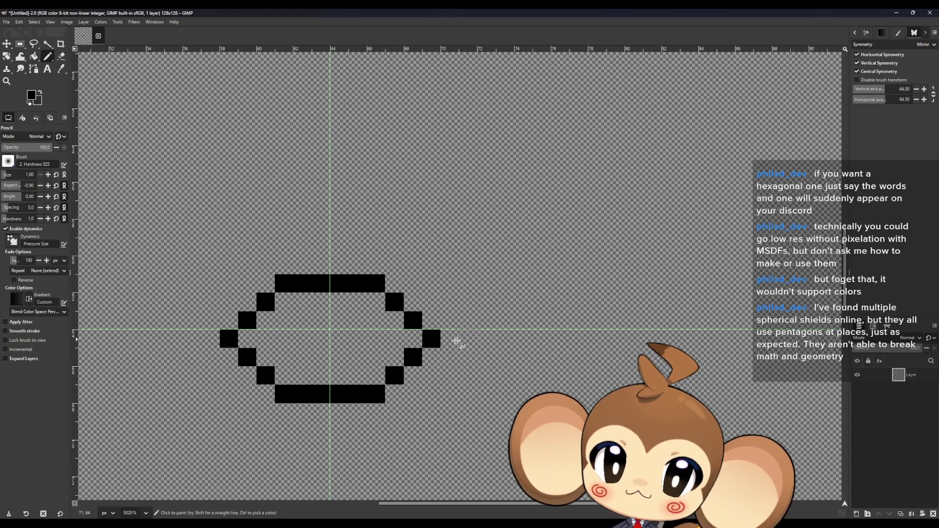
- Extend the middle row from the hexagon's points and draw the next hexagon's diagonal and bottom bar
{"action": "mouse_move", "coordinate": [450, 342]}
{"action": "left_mouse_down"}
{"action": "mouse_move", "coordinate": [531, 339]}
{"action": "mouse_move", "coordinate": [587, 287]}
{"action": "mouse_move", "coordinate": [666, 283]}
{"action": "left_mouse_up"}
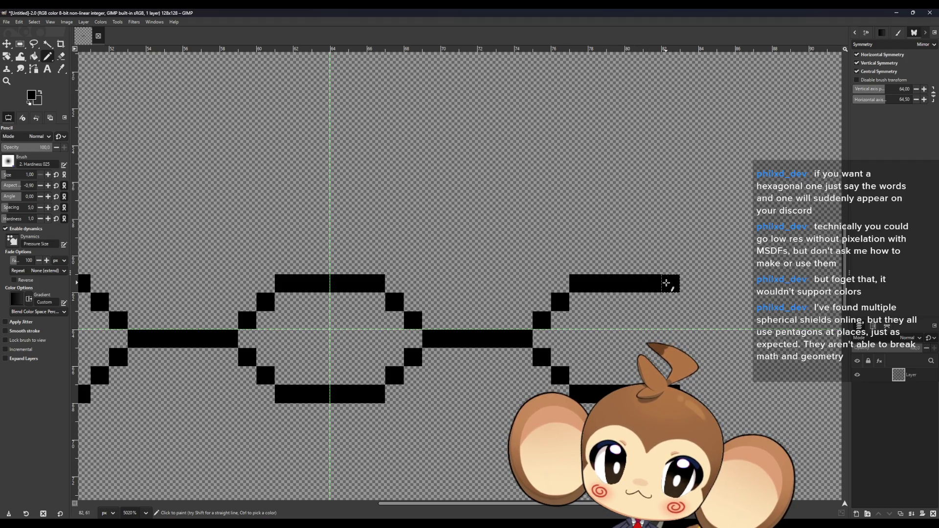
{"action": "mouse_move", "coordinate": [722, 335]}
{"action": "left_mouse_down"}
{"action": "mouse_move", "coordinate": [361, 335]}
{"action": "mouse_move", "coordinate": [367, 328]}
{"action": "mouse_move", "coordinate": [443, 329]}
{"action": "mouse_move", "coordinate": [337, 352]}
{"action": "left_mouse_up"}
{"action": "left_click", "coordinate": [353, 332]}
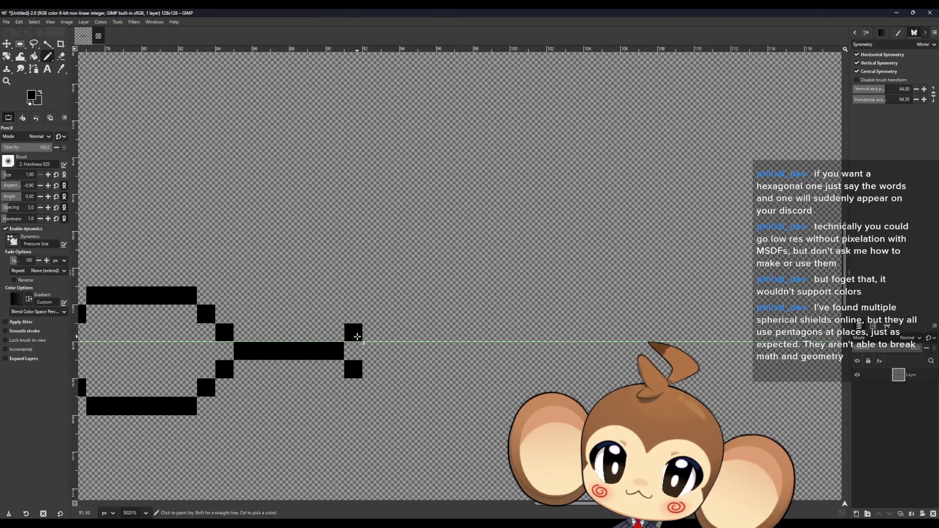
{"action": "mouse_move", "coordinate": [376, 322]}
{"action": "left_mouse_down"}
{"action": "mouse_move", "coordinate": [419, 294]}
{"action": "mouse_move", "coordinate": [474, 298]}
{"action": "mouse_move", "coordinate": [501, 315]}
{"action": "mouse_move", "coordinate": [519, 333]}
{"action": "mouse_move", "coordinate": [335, 358]}
{"action": "mouse_move", "coordinate": [437, 356]}
{"action": "mouse_move", "coordinate": [484, 396]}
{"action": "left_mouse_up"}
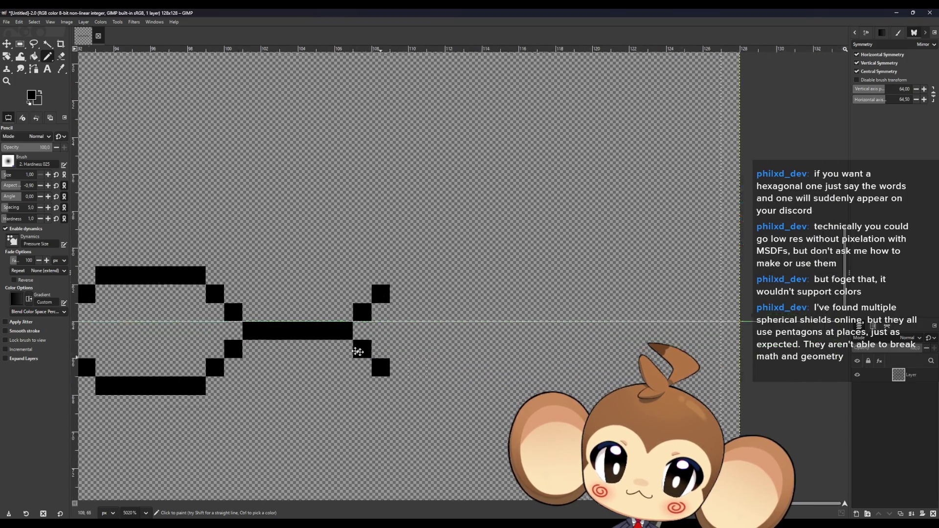
- Draw the next connecting bar out toward the right edge and clear the current selection
{"action": "mouse_move", "coordinate": [282, 365]}
{"action": "left_mouse_down"}
{"action": "mouse_move", "coordinate": [382, 358]}
{"action": "mouse_move", "coordinate": [422, 310]}
{"action": "mouse_move", "coordinate": [454, 308]}
{"action": "mouse_move", "coordinate": [520, 315]}
{"action": "mouse_move", "coordinate": [564, 361]}
{"action": "left_mouse_up"}
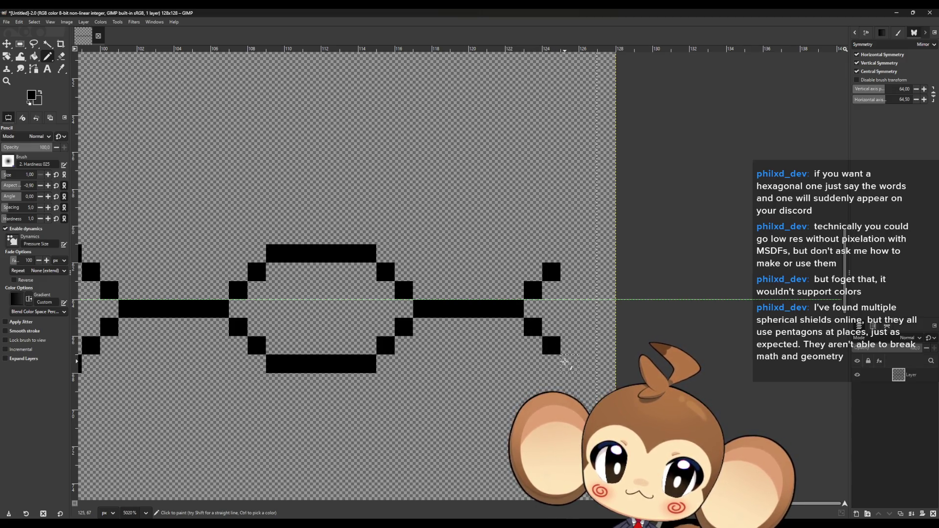
{"action": "left_click_drag", "start_coordinate": [563, 361], "coordinate": [601, 361]}
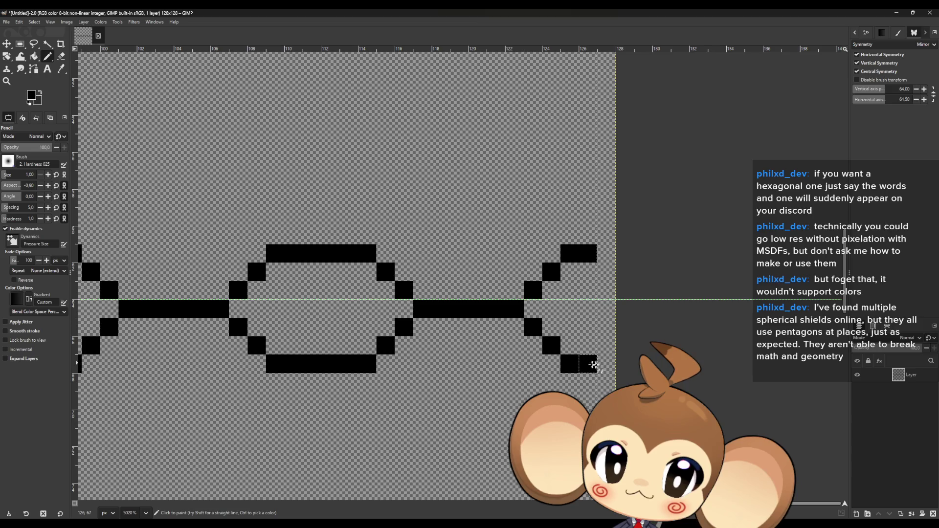
{"action": "left_click", "coordinate": [19, 44]}
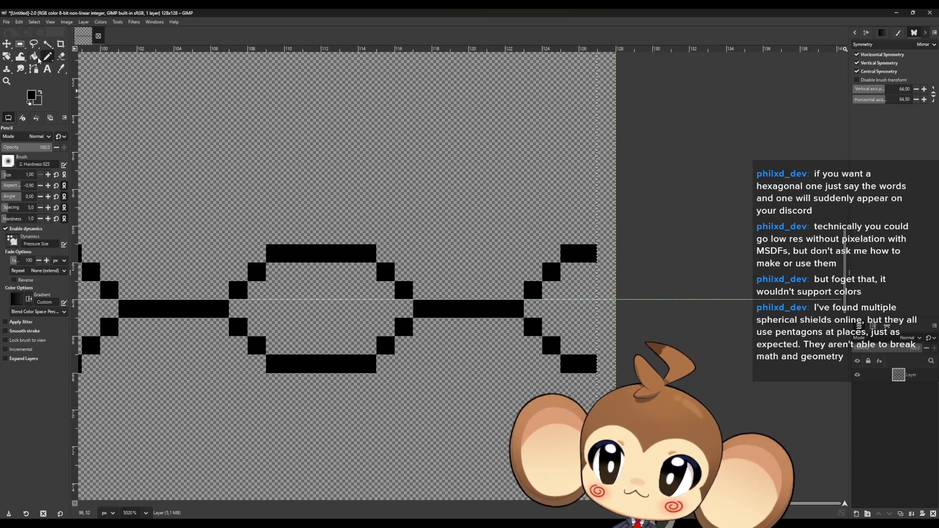
{"action": "left_click", "coordinate": [176, 86]}
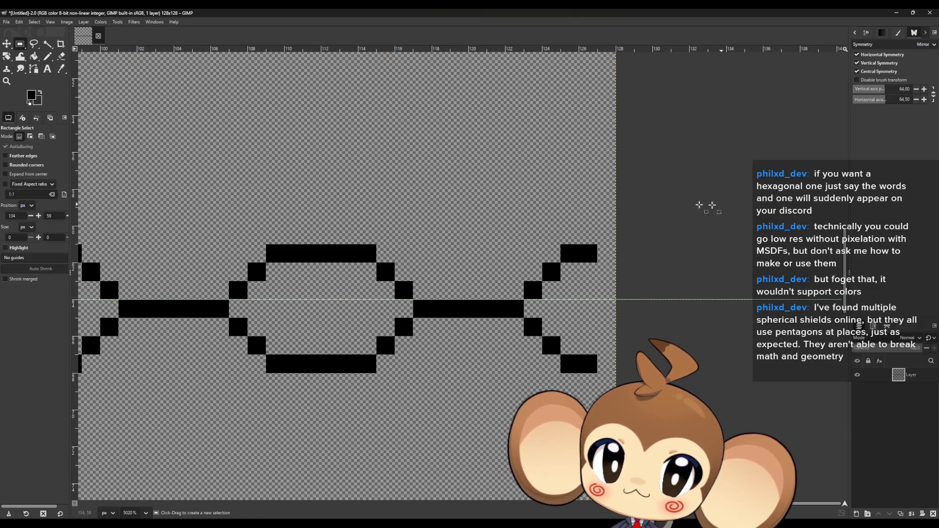
- Lengthen the partial hexagon's mirrored top and bottom bars to the canvas's right border
{"action": "left_click", "coordinate": [46, 55]}
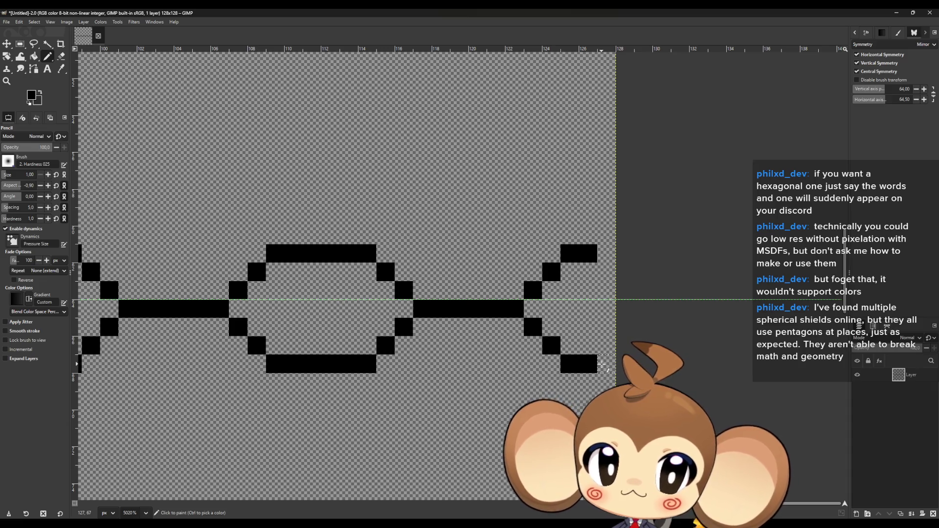
{"action": "left_click", "coordinate": [607, 363]}
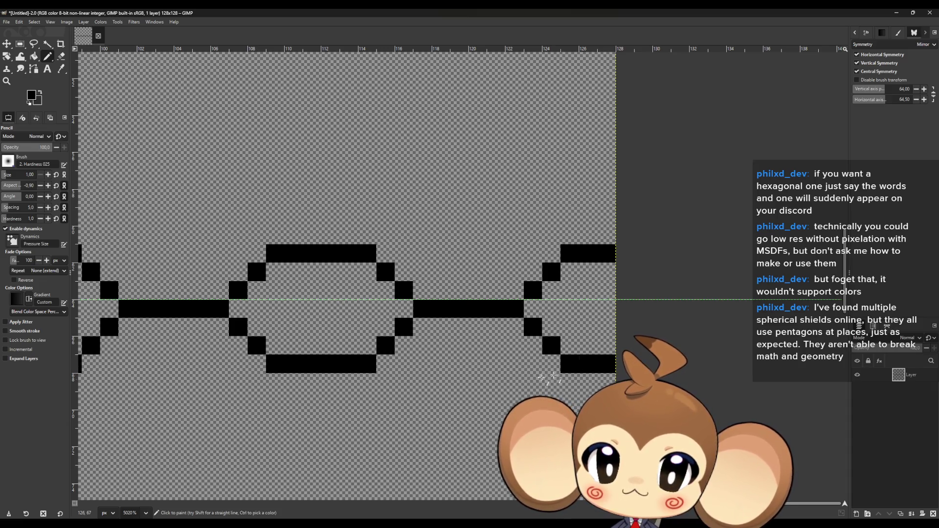
{"action": "scroll", "coordinate": [463, 381], "scroll_direction": "down", "scroll_amount": 3}
{"action": "scroll", "coordinate": [440, 399], "scroll_direction": "down", "scroll_amount": 2}
{"action": "scroll", "coordinate": [433, 389], "scroll_direction": "up", "scroll_amount": 1}
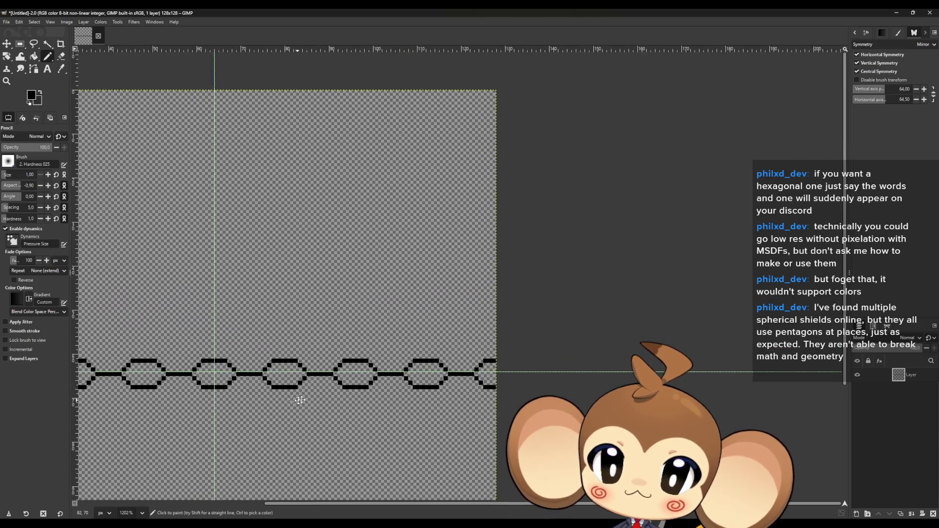
{"action": "scroll", "coordinate": [433, 384], "scroll_direction": "up", "scroll_amount": 1}
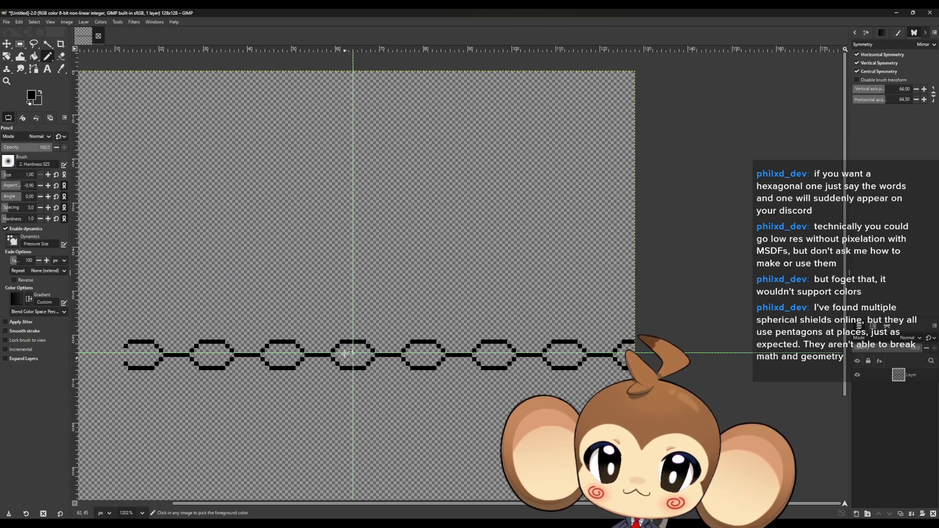
{"action": "scroll", "coordinate": [368, 340], "scroll_direction": "up", "scroll_amount": 2}
{"action": "scroll", "coordinate": [410, 336], "scroll_direction": "up", "scroll_amount": 1}
{"action": "scroll", "coordinate": [400, 355], "scroll_direction": "up", "scroll_amount": 1}
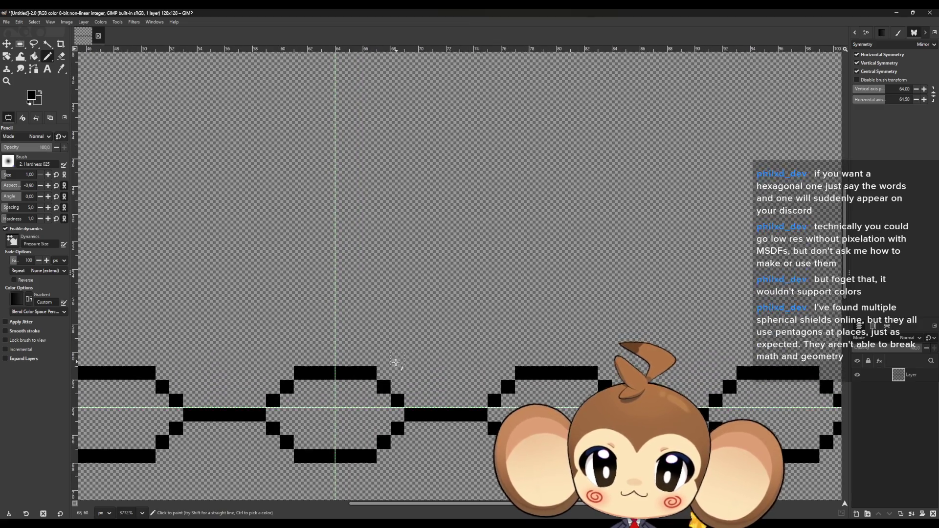
- Draw the diagonal and flat edges of new second-row hexagons beneath the chain
{"action": "left_click_drag", "start_coordinate": [385, 361], "coordinate": [474, 331]}
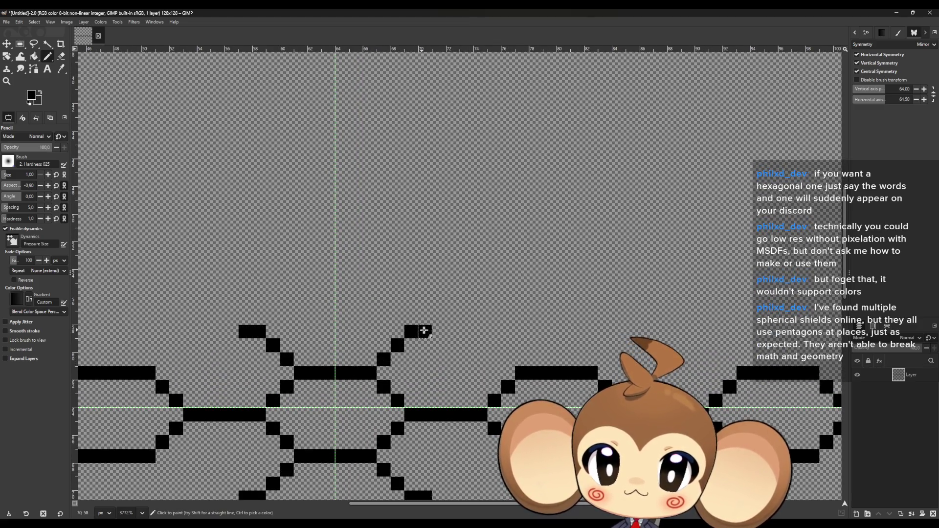
{"action": "mouse_move", "coordinate": [498, 348]}
{"action": "left_mouse_down"}
{"action": "mouse_move", "coordinate": [508, 359]}
{"action": "mouse_move", "coordinate": [499, 335]}
{"action": "mouse_move", "coordinate": [543, 336]}
{"action": "left_mouse_up"}
{"action": "scroll", "coordinate": [509, 359], "scroll_direction": "right", "scroll_amount": 3}
{"action": "left_click", "coordinate": [446, 362]}
{"action": "left_click", "coordinate": [460, 348]}
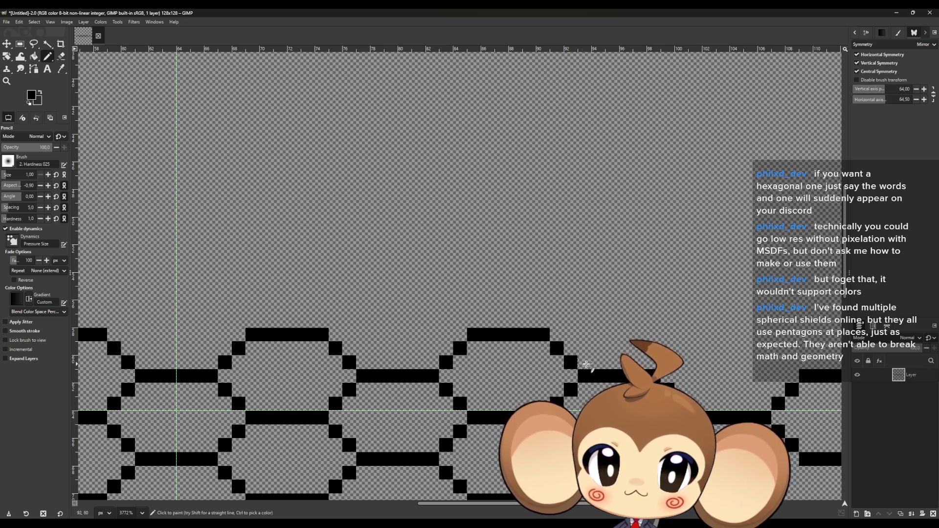
{"action": "scroll", "coordinate": [559, 352], "scroll_direction": "right", "scroll_amount": 4}
{"action": "left_click", "coordinate": [451, 356]}
{"action": "left_click_drag", "start_coordinate": [481, 334], "coordinate": [536, 330]}
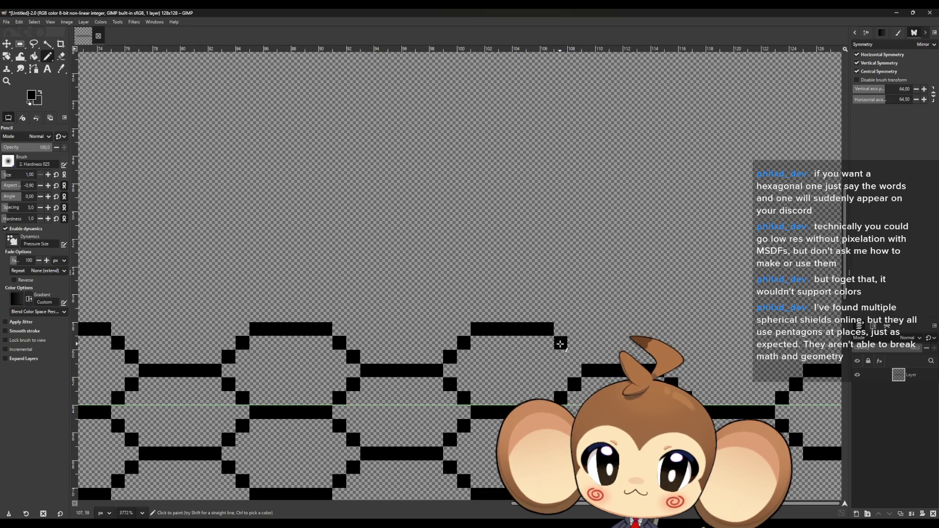
{"action": "scroll", "coordinate": [313, 354], "scroll_direction": "right", "scroll_amount": 5}
- Finish the second-row hexagon edges near the right edge, repositioning one misplaced diagonal pixel
{"action": "left_click", "coordinate": [364, 349]}
{"action": "left_click", "coordinate": [378, 335]}
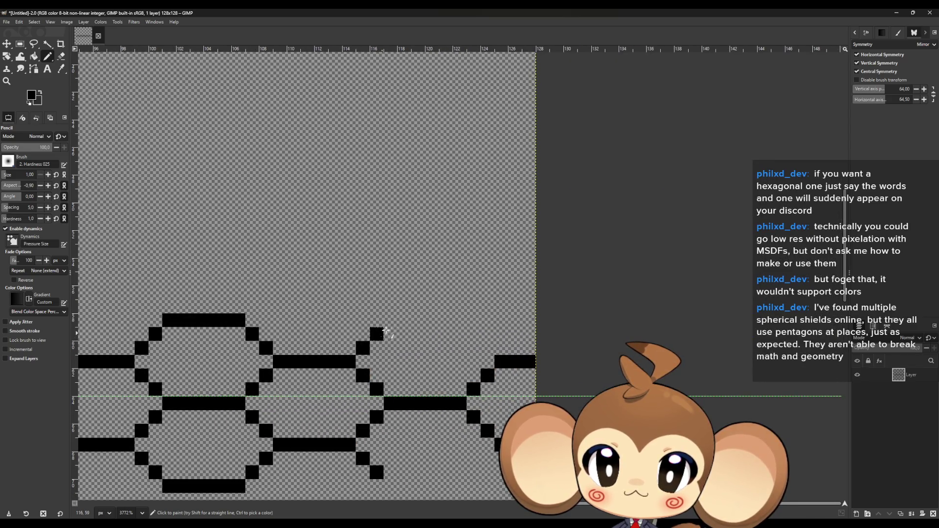
{"action": "left_click_drag", "start_coordinate": [389, 321], "coordinate": [456, 321]}
{"action": "left_click", "coordinate": [481, 338]}
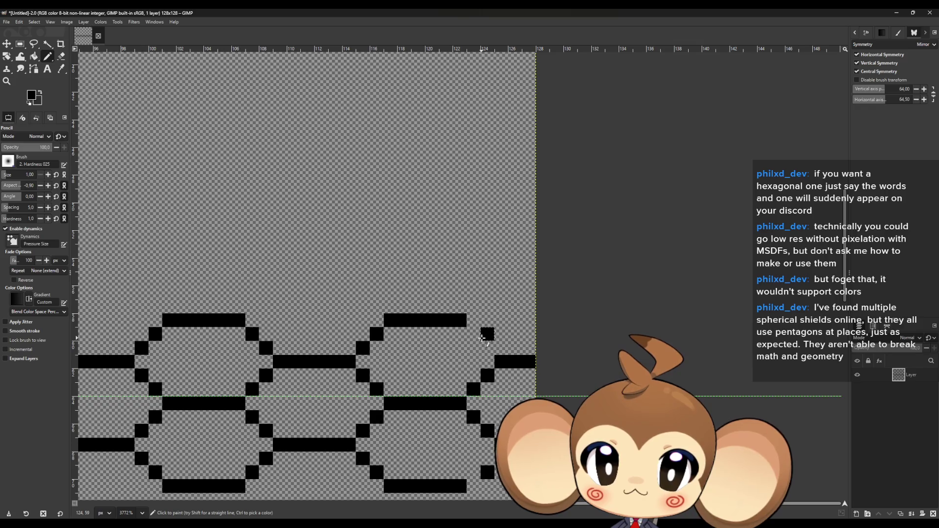
{"action": "key", "text": "ctrl+z"}
{"action": "left_click", "coordinate": [474, 335]}
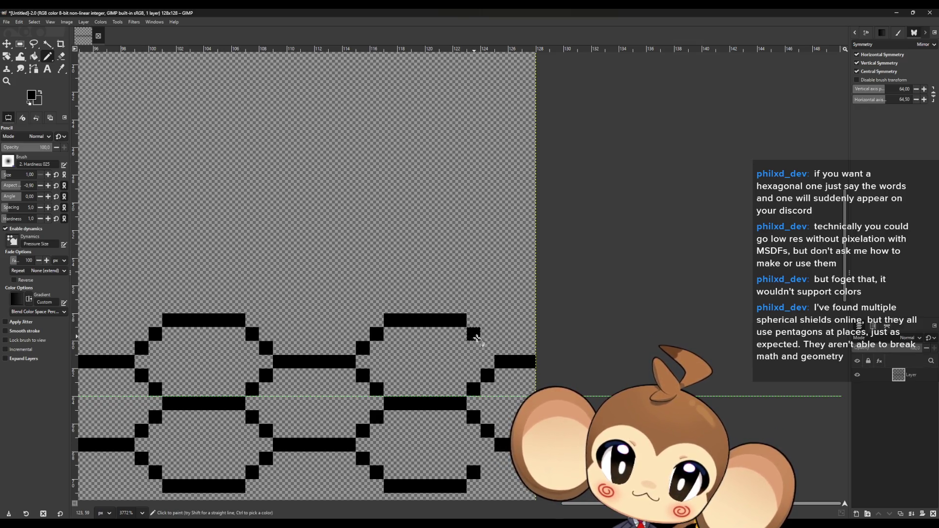
{"action": "scroll", "coordinate": [461, 355], "scroll_direction": "down", "scroll_amount": 2}
{"action": "scroll", "coordinate": [461, 356], "scroll_direction": "down", "scroll_amount": 2}
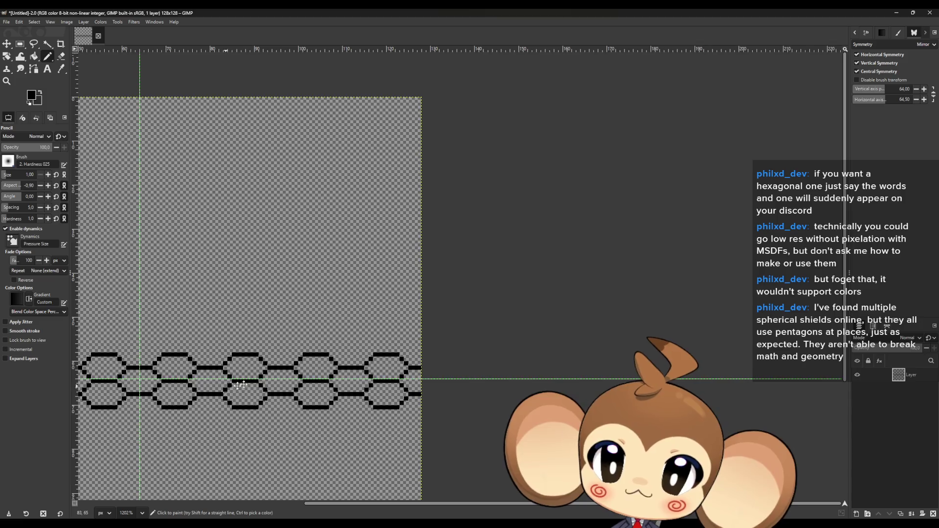
{"action": "scroll", "coordinate": [512, 319], "scroll_direction": "up", "scroll_amount": 1}
{"action": "scroll", "coordinate": [512, 320], "scroll_direction": "left", "scroll_amount": 1}
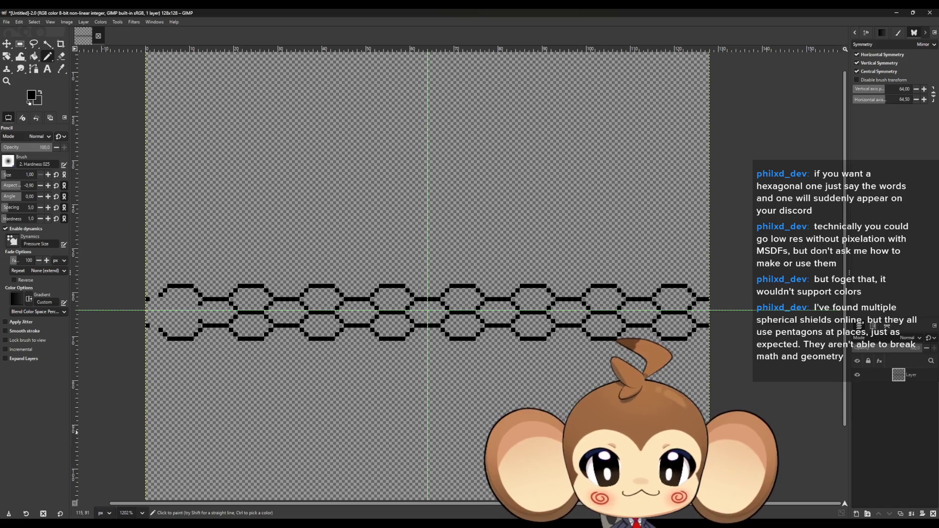
{"action": "scroll", "coordinate": [409, 341], "scroll_direction": "up", "scroll_amount": 2}
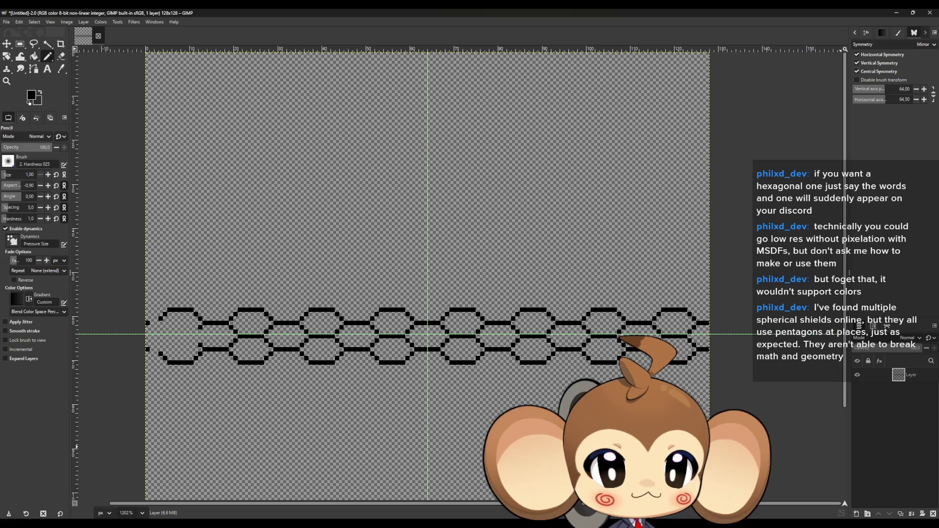
{"action": "left_click", "coordinate": [855, 515]}
- Create Layer #1, fade the original chain layer to faint grey, and start the offset hexagon's mirrored bars
{"action": "left_click", "coordinate": [529, 375]}
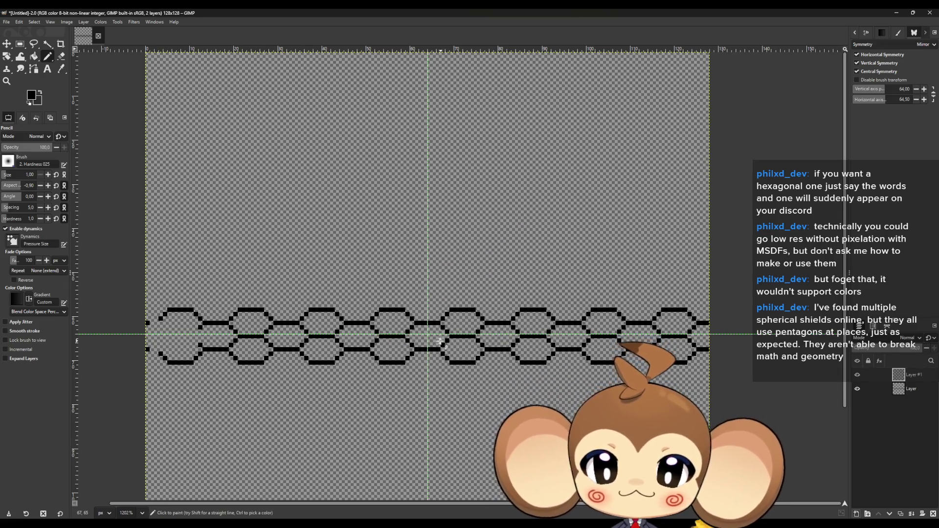
{"action": "scroll", "coordinate": [414, 341], "scroll_direction": "up", "scroll_amount": 3, "text": "ctrl"}
{"action": "scroll", "coordinate": [433, 345], "scroll_direction": "up", "scroll_amount": 1, "text": "ctrl"}
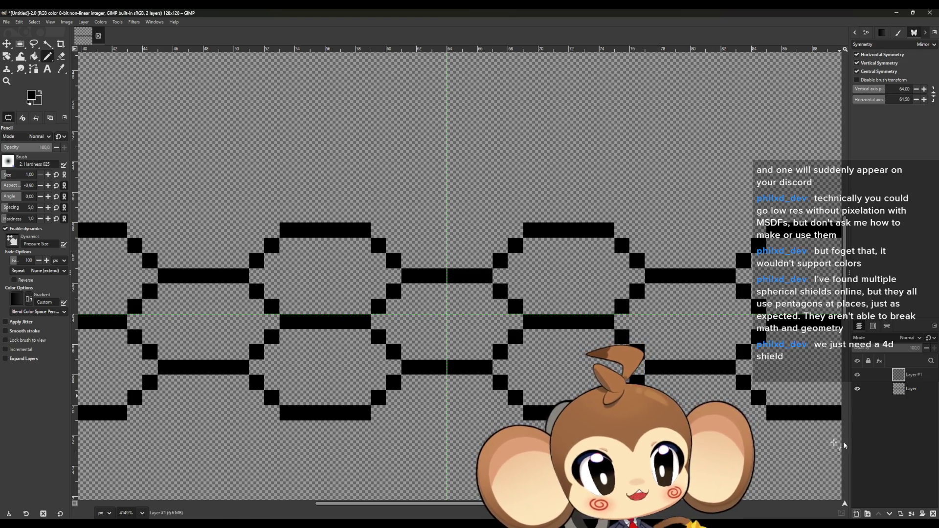
{"action": "left_click", "coordinate": [911, 394]}
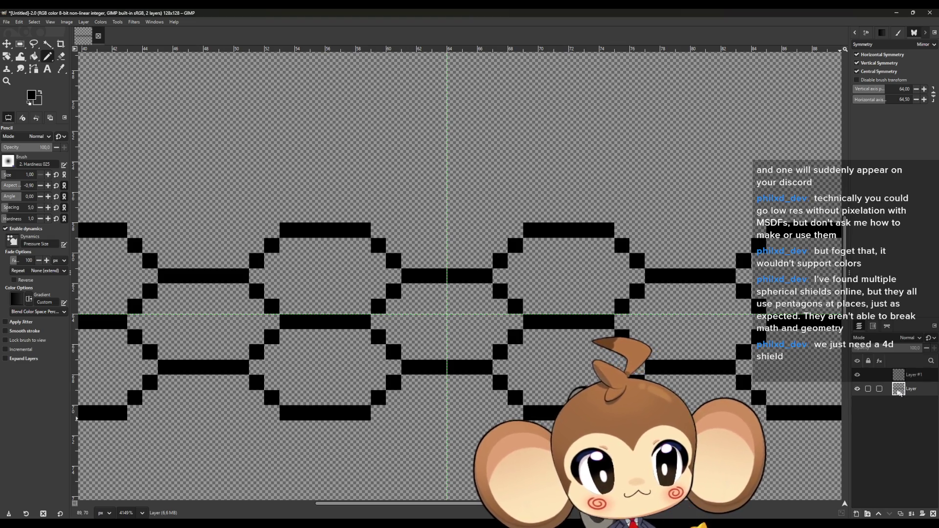
{"action": "left_click_drag", "start_coordinate": [879, 348], "coordinate": [882, 353]}
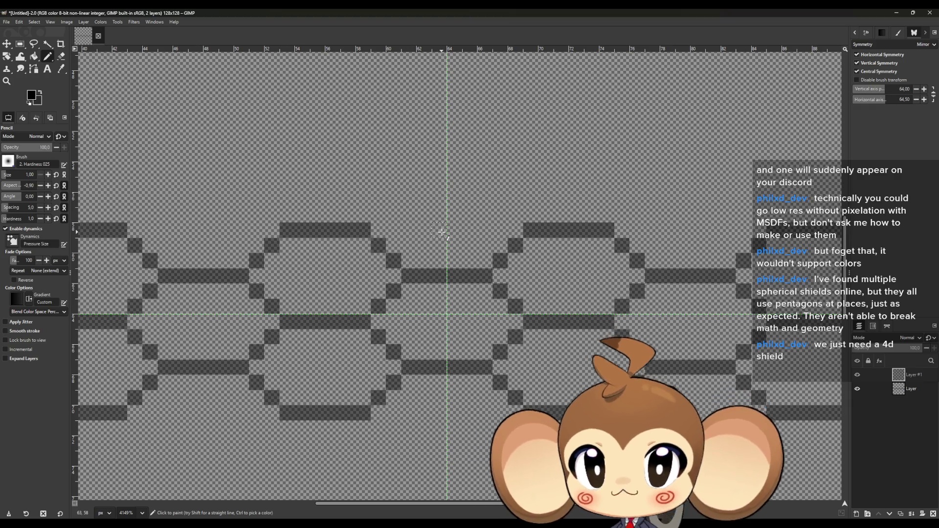
{"action": "left_click", "coordinate": [438, 231]}
{"action": "left_click_drag", "start_coordinate": [438, 232], "coordinate": [403, 232]}
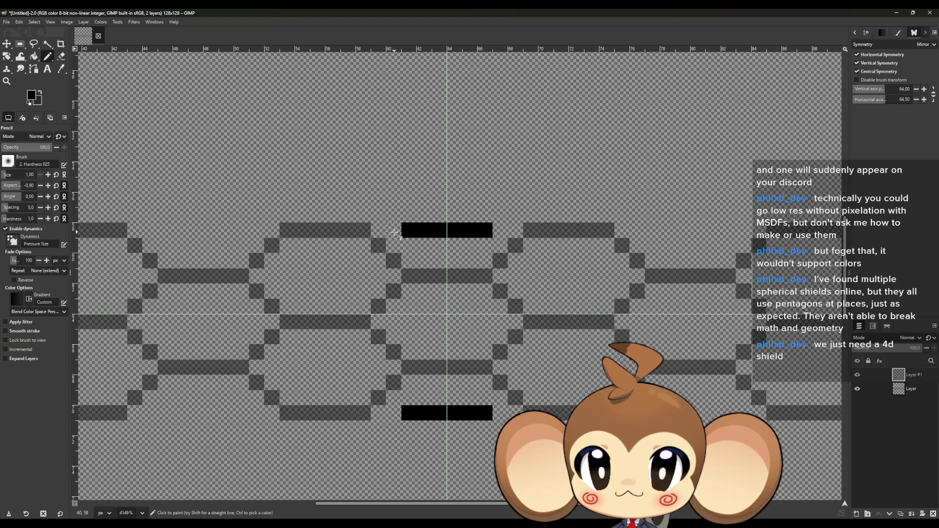
- Lengthen the offset hexagon's bars and draw its slanted sides down to the pointed tip
{"action": "left_click_drag", "start_coordinate": [395, 232], "coordinate": [380, 231]}
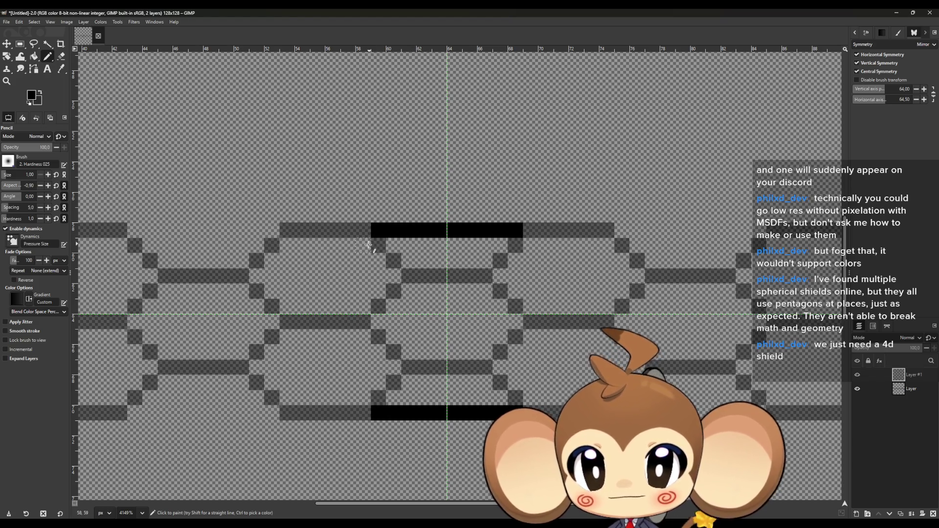
{"action": "left_click", "coordinate": [363, 245]}
{"action": "left_click_drag", "start_coordinate": [350, 260], "coordinate": [335, 275]}
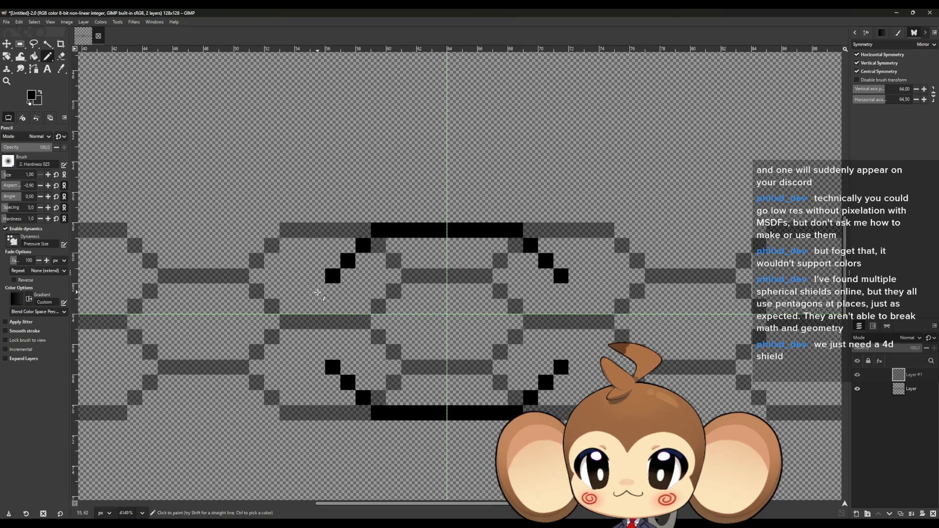
{"action": "left_click", "coordinate": [317, 292]}
{"action": "left_click", "coordinate": [301, 306]}
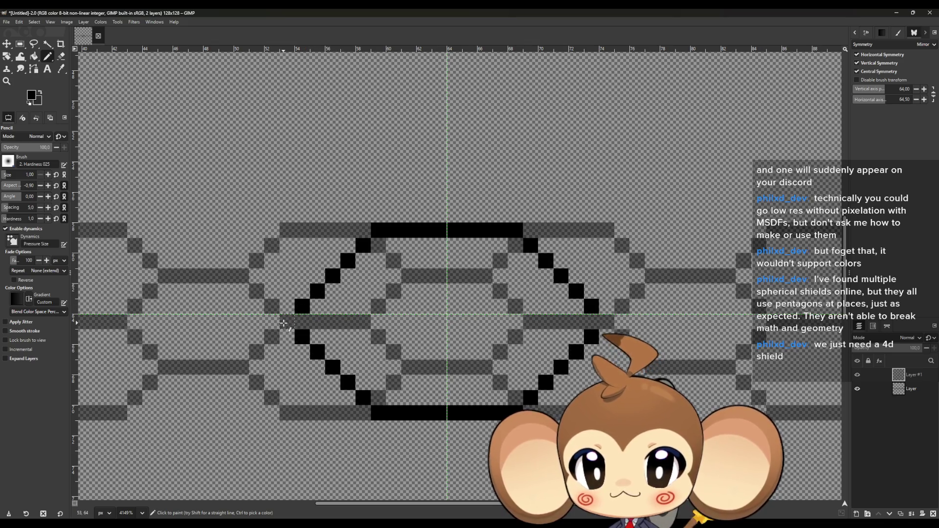
{"action": "left_click", "coordinate": [285, 322]}
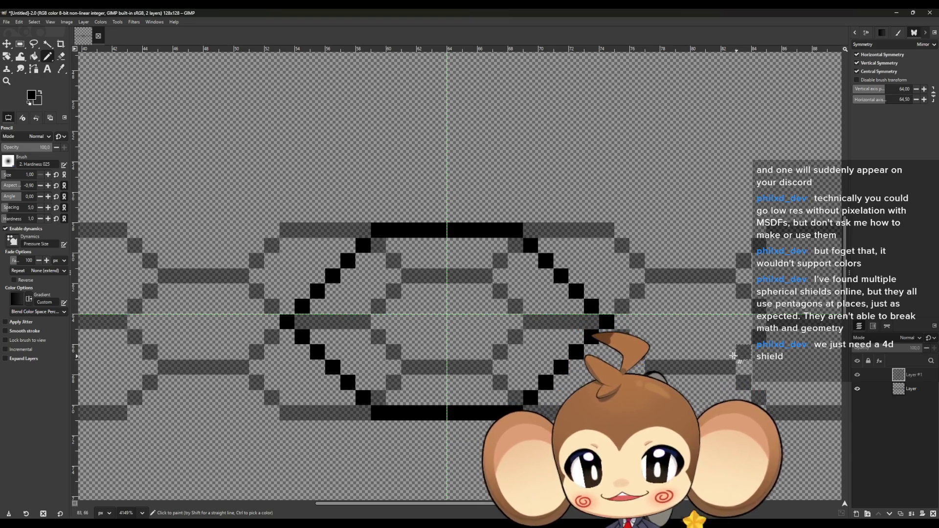
{"action": "scroll", "coordinate": [457, 325], "scroll_direction": "left", "scroll_amount": 5}
- Draw the connector left of the hexagon and diagonals reaching the neighbouring hexagon, undoing a stray pixel
{"action": "left_click", "coordinate": [426, 338], "text": "shift"}
{"action": "left_click", "coordinate": [413, 323]}
{"action": "left_click", "coordinate": [397, 308]}
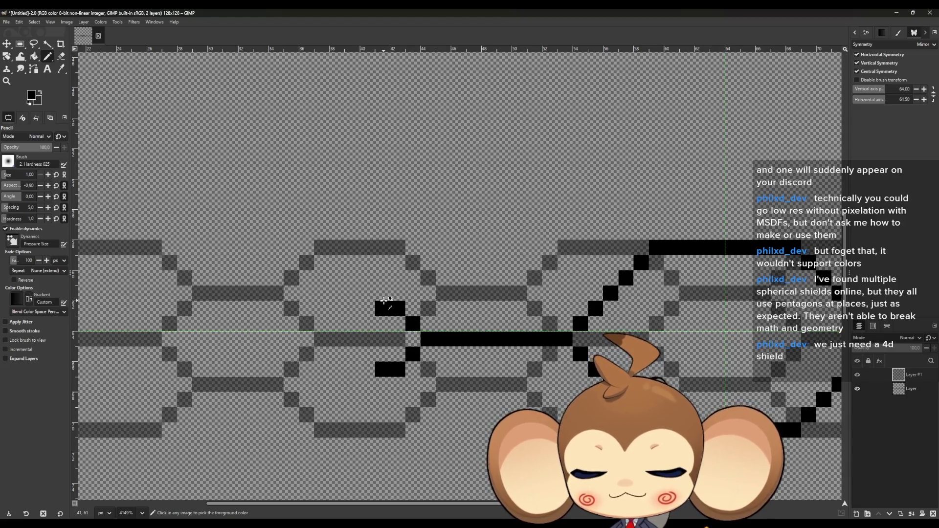
{"action": "key", "text": "ctrl+z"}
{"action": "left_click", "coordinate": [382, 292]}
{"action": "left_click", "coordinate": [366, 277]}
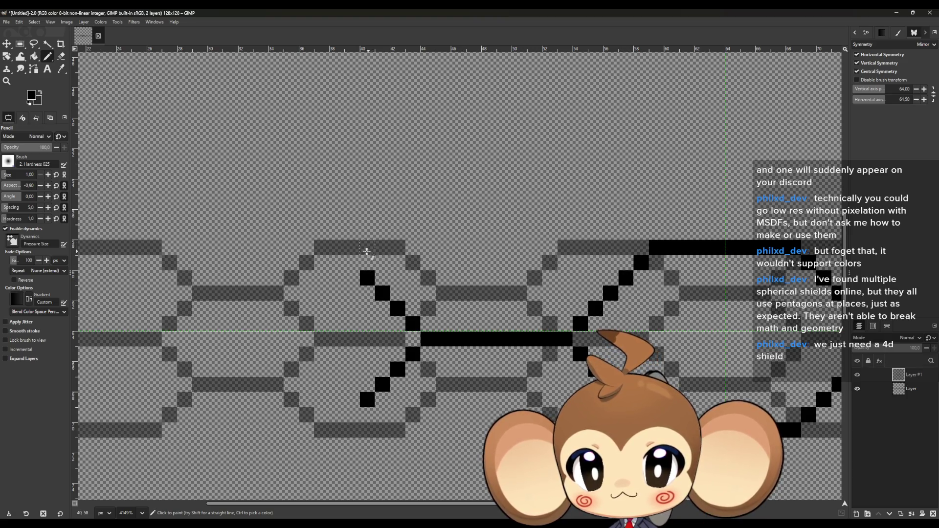
{"action": "left_click", "coordinate": [337, 247]}
{"action": "left_click", "coordinate": [352, 263]}
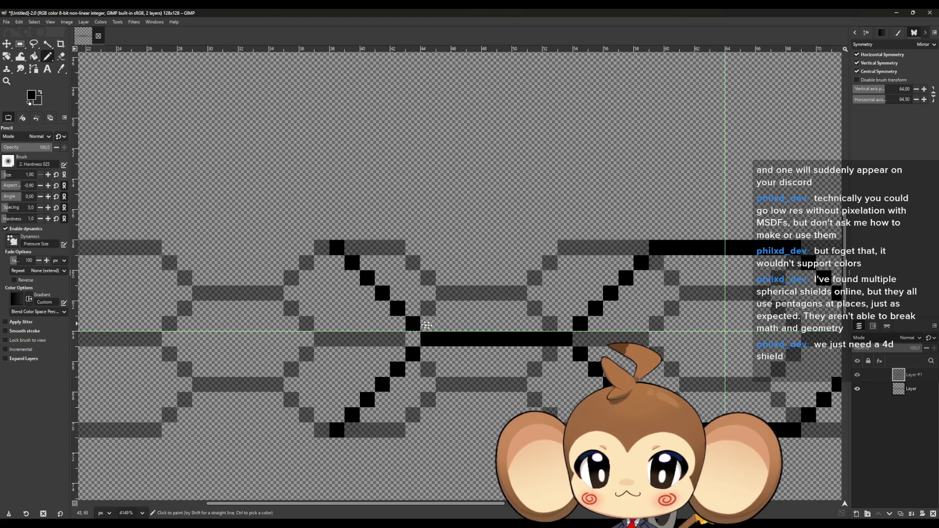
- Continue the straight diagonal edges, connector bar and leftmost hexagon's top bar to the image's left edge
{"action": "left_click_drag", "start_coordinate": [426, 325], "coordinate": [669, 338]}
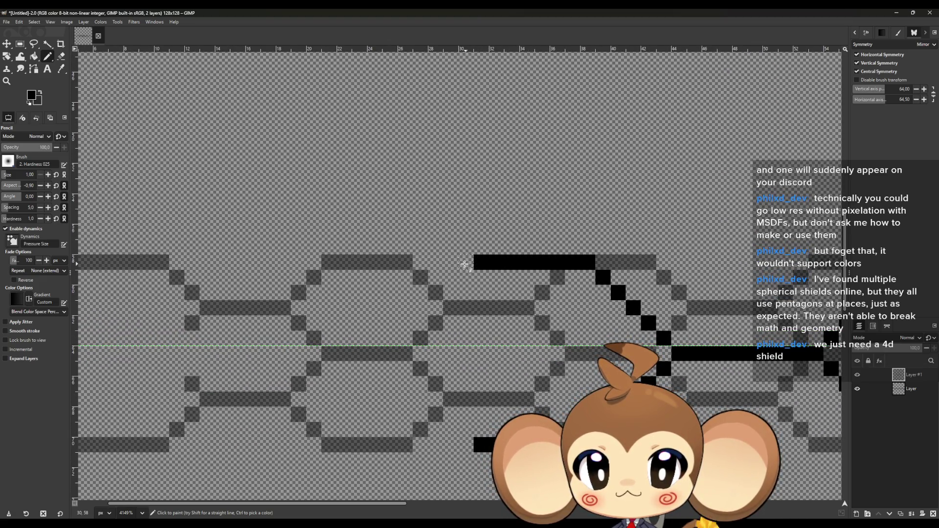
{"action": "left_click", "coordinate": [449, 264]}
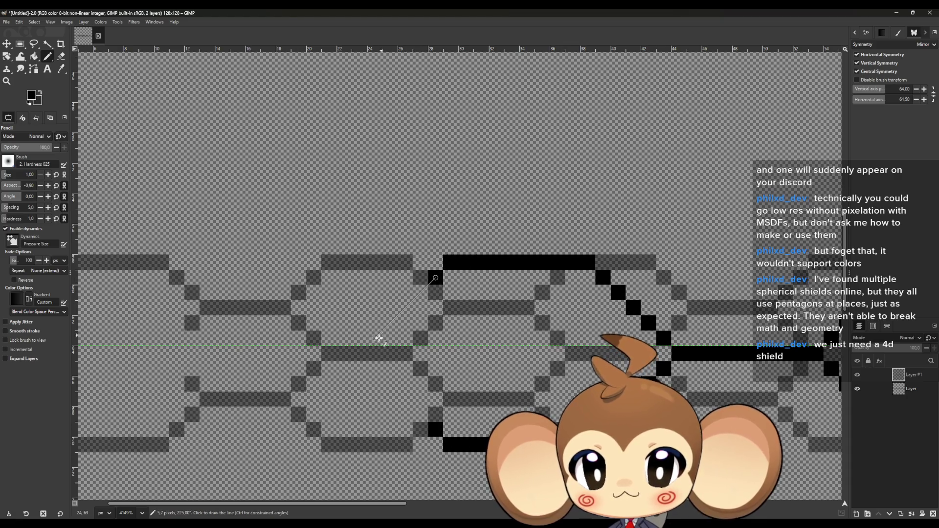
{"action": "left_click", "coordinate": [373, 342], "text": "shift"}
{"action": "left_click_drag", "start_coordinate": [359, 346], "coordinate": [590, 326]}
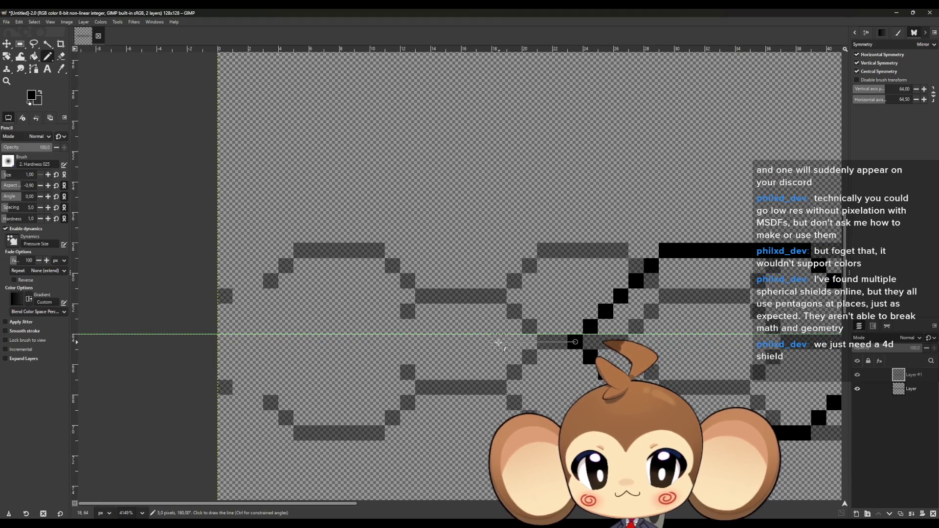
{"action": "left_click", "coordinate": [445, 343], "text": "shift"}
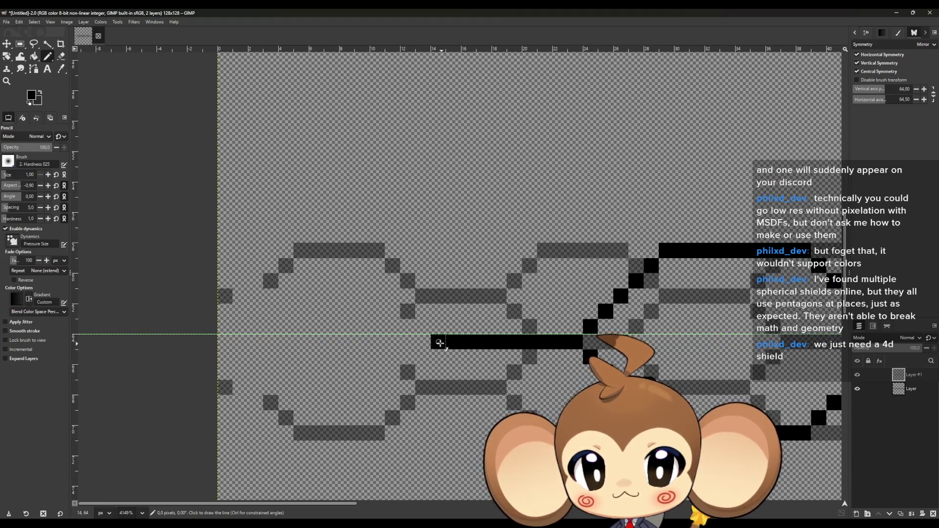
{"action": "left_click", "coordinate": [423, 327]}
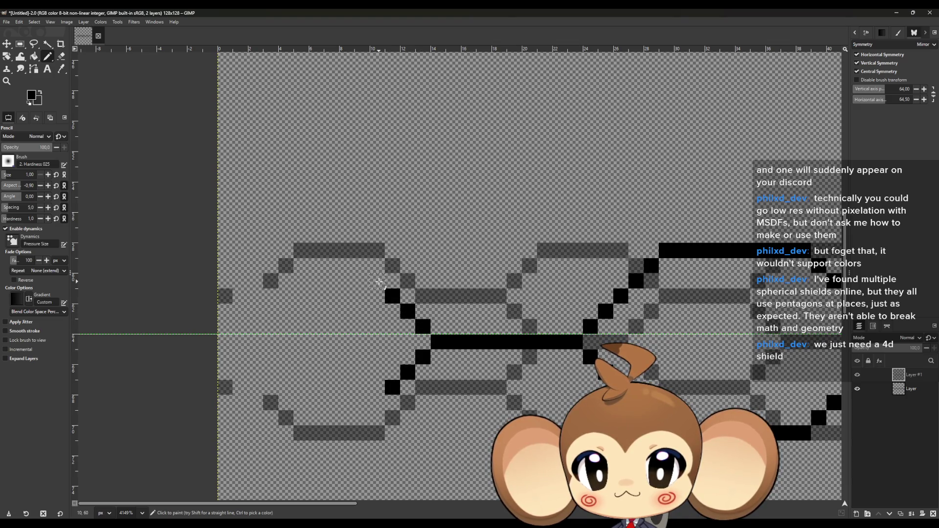
{"action": "left_click", "coordinate": [346, 251]}
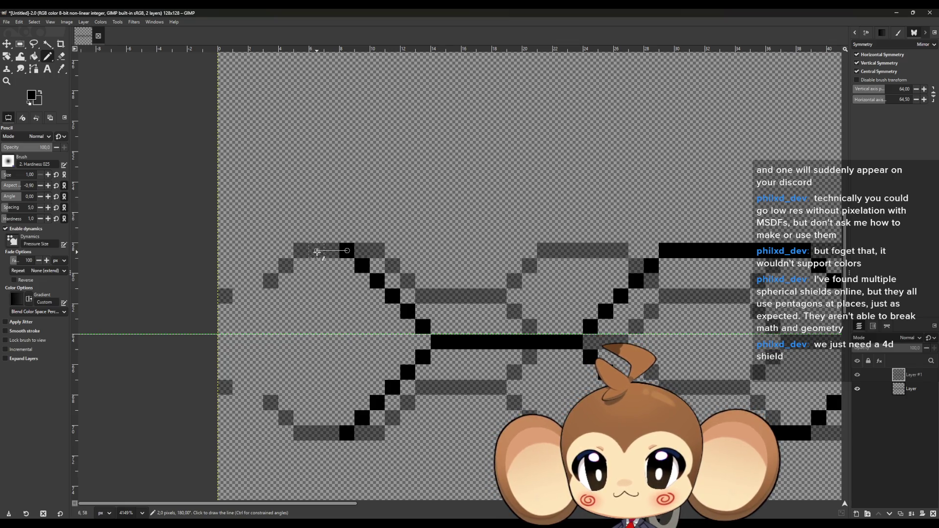
{"action": "left_click", "coordinate": [286, 251], "text": "shift"}
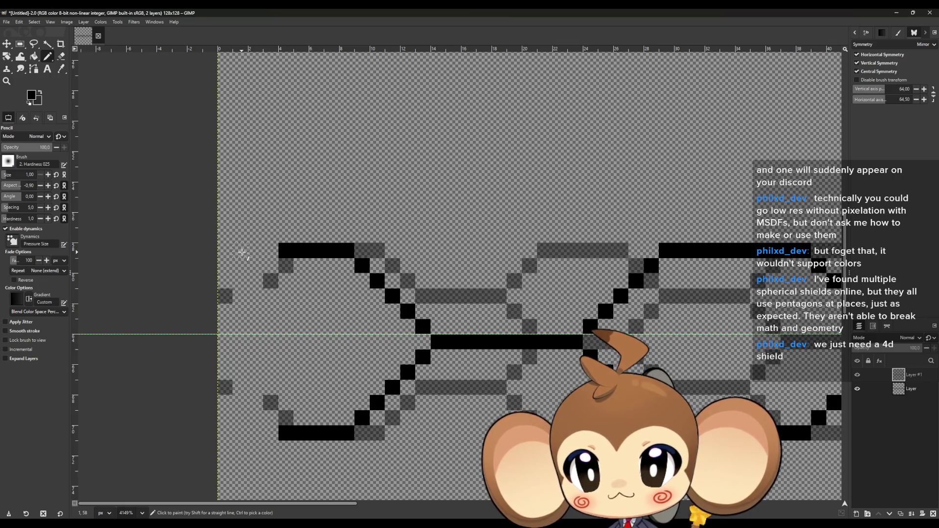
{"action": "left_click", "coordinate": [228, 253], "text": "shift"}
{"action": "scroll", "coordinate": [506, 336], "scroll_direction": "down", "scroll_amount": 2}
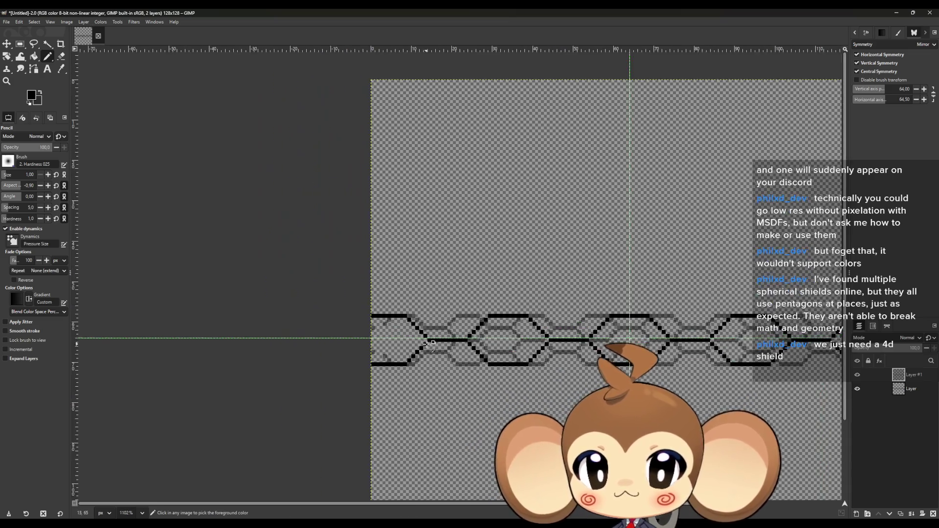
{"action": "scroll", "coordinate": [507, 336], "scroll_direction": "down", "scroll_amount": 2}
- Hide the faded chain layer and rectangle-select the left 64-pixel half of the hexagon strip
{"action": "left_click", "coordinate": [855, 389]}
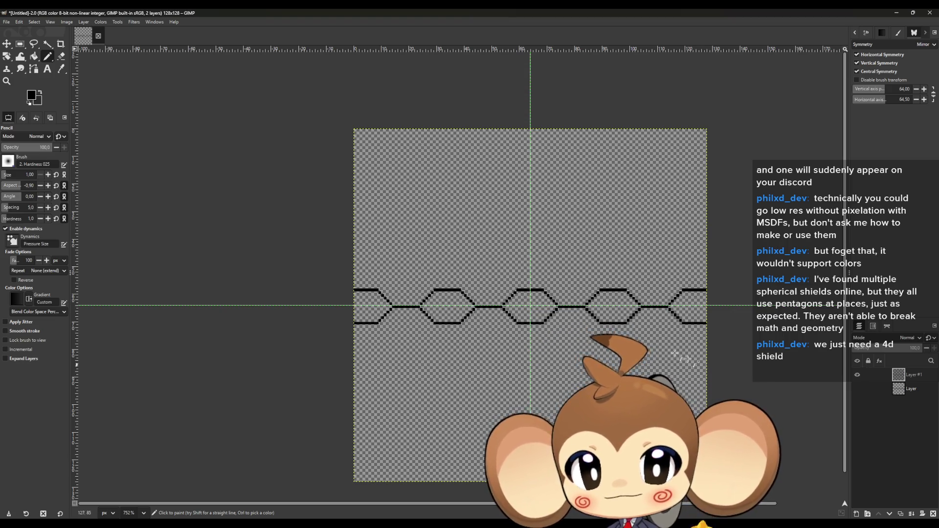
{"action": "left_click", "coordinate": [22, 46]}
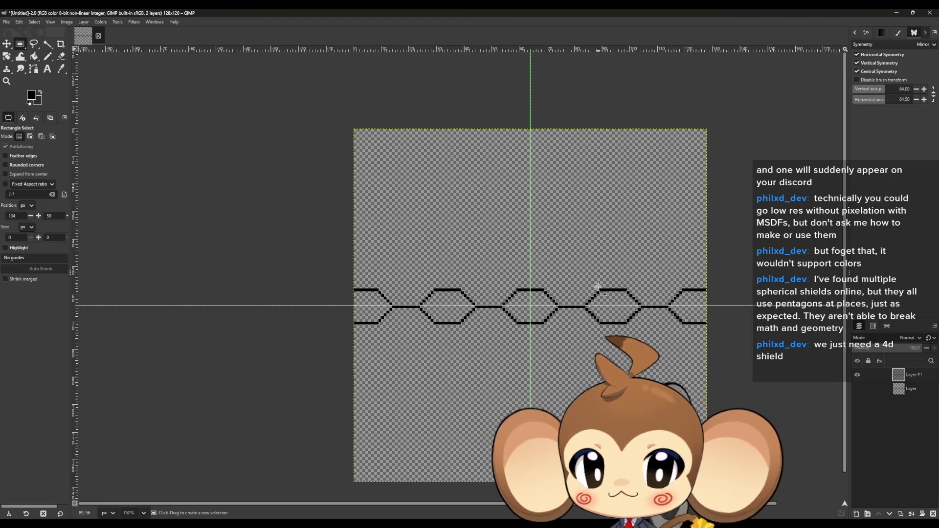
{"action": "scroll", "coordinate": [534, 309], "scroll_direction": "up", "scroll_amount": 1}
{"action": "scroll", "coordinate": [535, 301], "scroll_direction": "up", "scroll_amount": 2}
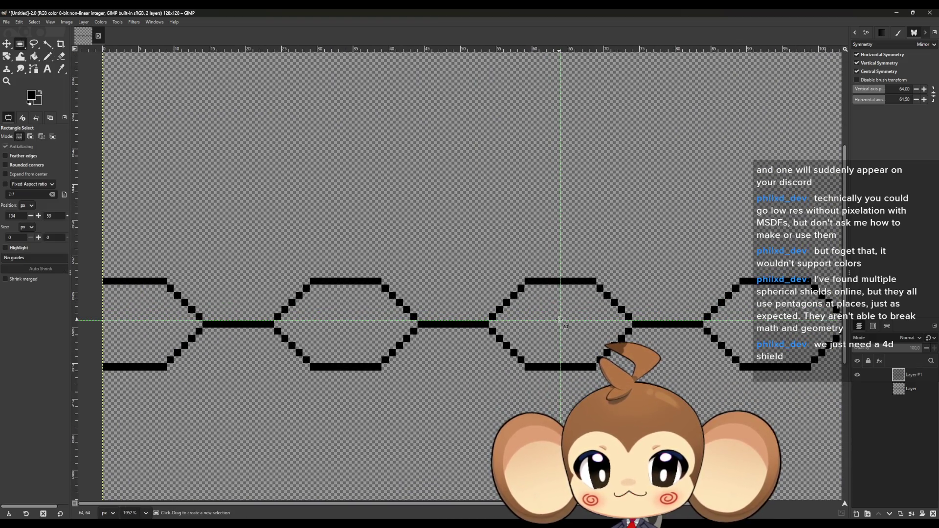
{"action": "mouse_move", "coordinate": [495, 279]}
{"action": "left_mouse_down"}
{"action": "mouse_move", "coordinate": [120, 262]}
{"action": "mouse_move", "coordinate": [122, 269]}
{"action": "left_mouse_up"}
{"action": "scroll", "coordinate": [120, 262], "scroll_direction": "down", "scroll_amount": 2}
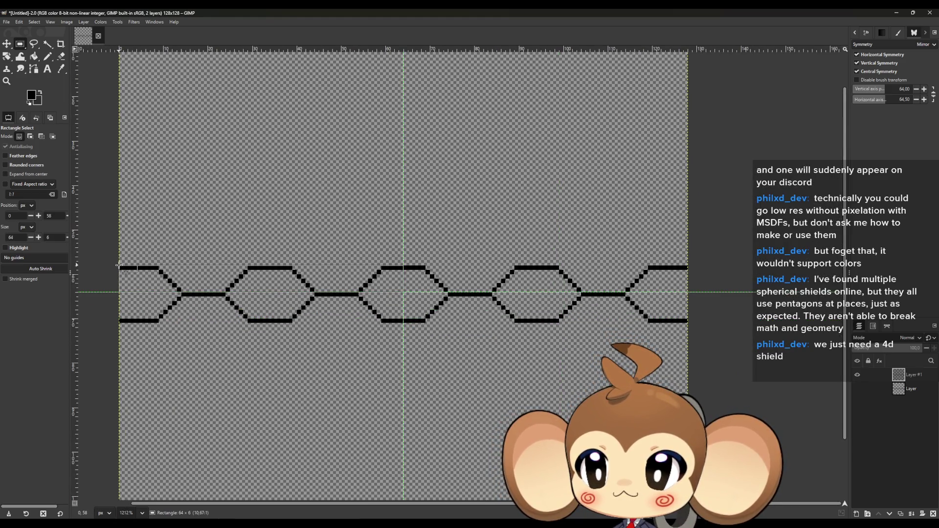
{"action": "key", "text": "ctrl+c"}
{"action": "scroll", "coordinate": [324, 305], "scroll_direction": "up", "scroll_amount": 1}
{"action": "scroll", "coordinate": [324, 305], "scroll_direction": "up", "scroll_amount": 1}
{"action": "key", "text": "ctrl+v"}
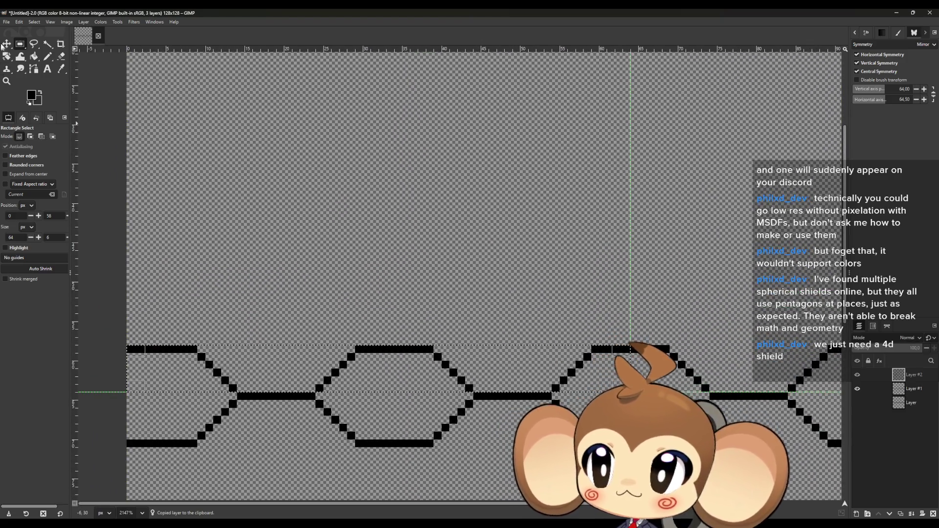
{"action": "key", "text": "m"}
{"action": "mouse_move", "coordinate": [417, 352]}
{"action": "left_mouse_down"}
{"action": "mouse_move", "coordinate": [424, 273]}
{"action": "mouse_move", "coordinate": [410, 275]}
{"action": "left_mouse_up"}
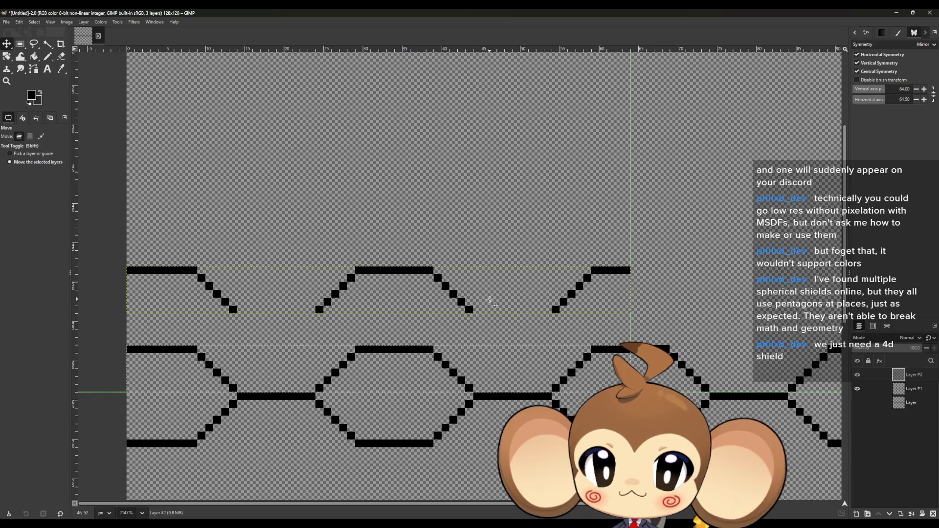
{"action": "left_click", "coordinate": [346, 295]}
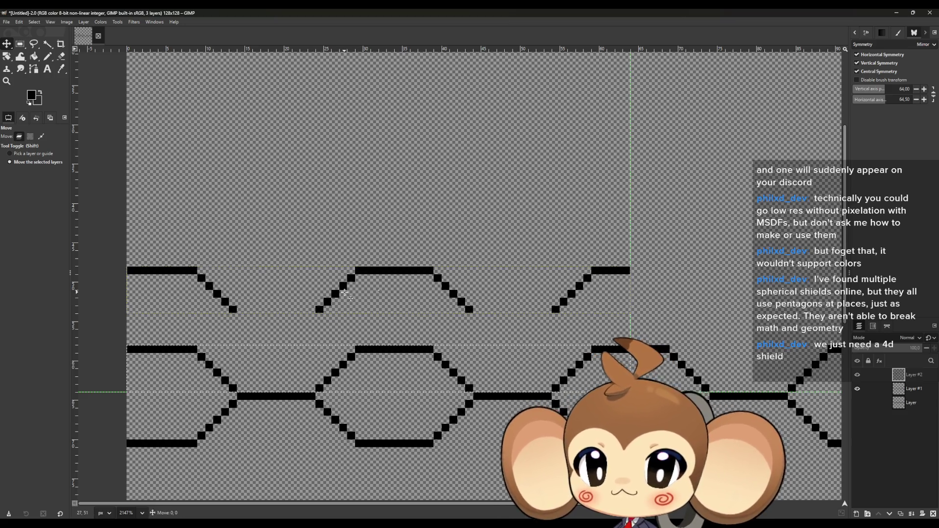
{"action": "mouse_move", "coordinate": [880, 375]}
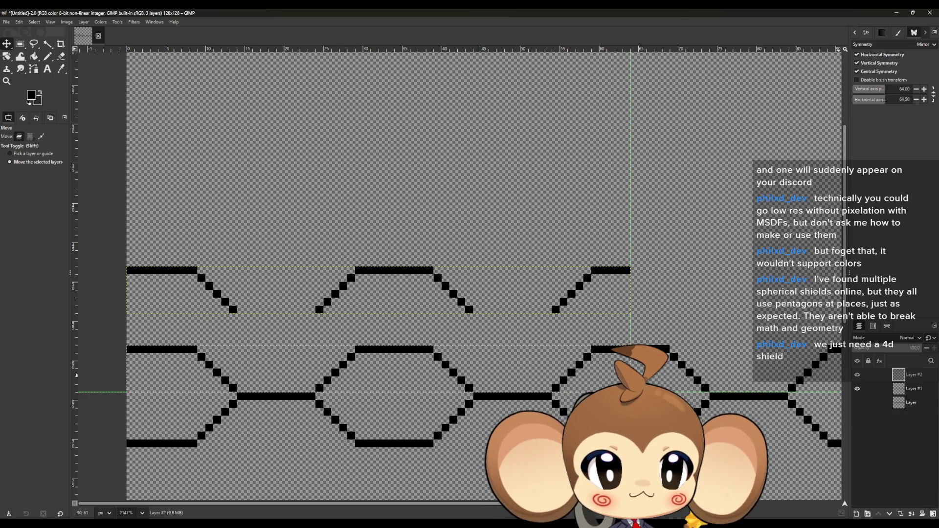
{"action": "left_click", "coordinate": [933, 514]}
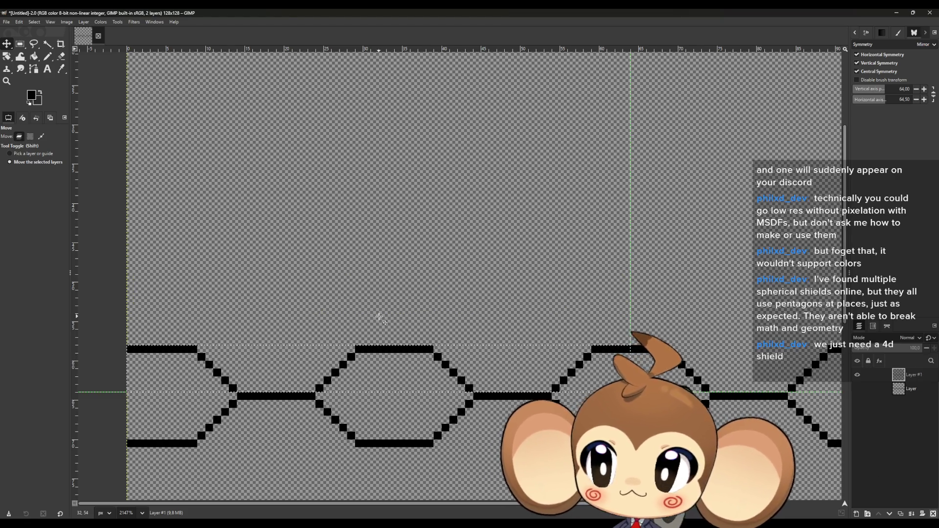
{"action": "scroll", "coordinate": [379, 318], "scroll_direction": "down", "scroll_amount": 2, "text": "ctrl"}
- Select the full-width 128×13 hexagon strip and copy it
{"action": "key", "text": "r"}
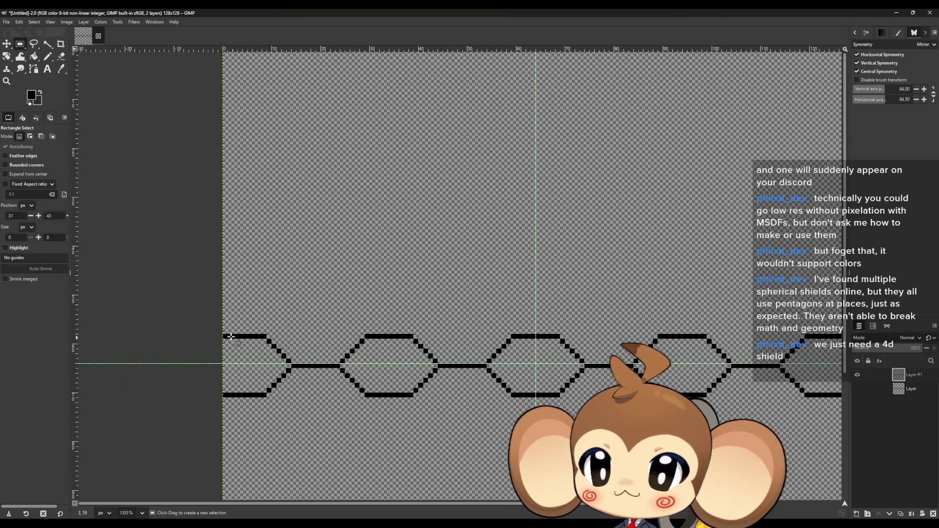
{"action": "scroll", "coordinate": [601, 367], "scroll_direction": "down", "scroll_amount": 2, "text": "ctrl"}
{"action": "left_click_drag", "start_coordinate": [236, 339], "coordinate": [742, 389]}
{"action": "scroll", "coordinate": [704, 411], "scroll_direction": "up", "scroll_amount": 2, "text": "ctrl"}
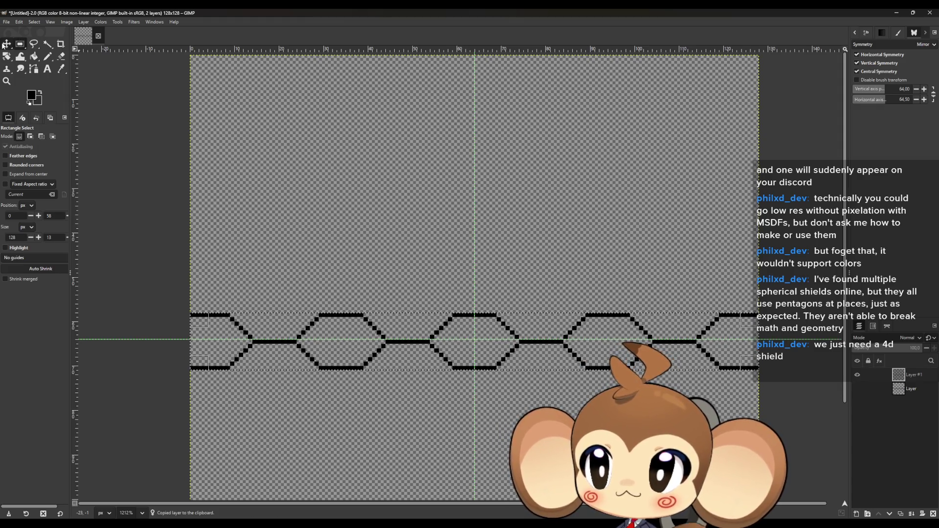
{"action": "key", "text": "ctrl+c"}
{"action": "key", "text": "m"}
- Paste five copies of the strip and move each upward to interlock into a honeycomb filling the upper canvas
{"action": "key", "text": "ctrl+v"}
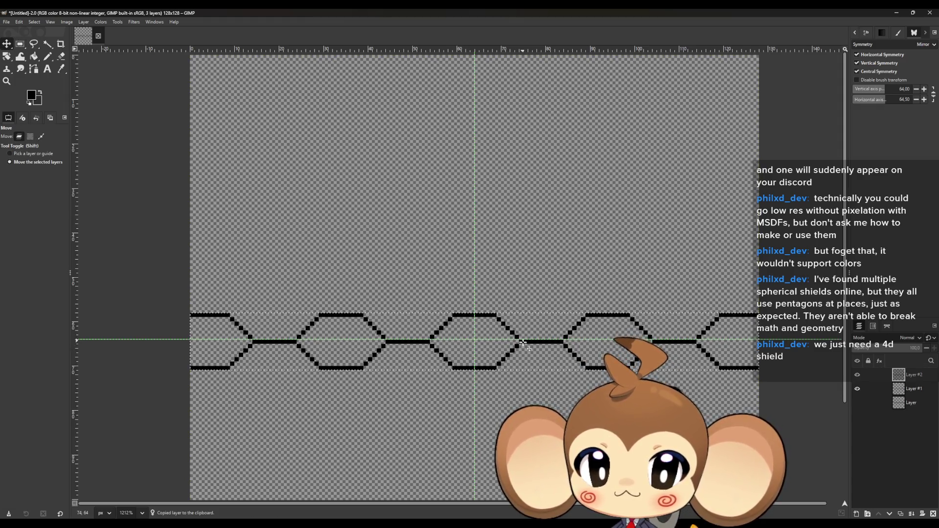
{"action": "left_click_drag", "start_coordinate": [525, 344], "coordinate": [526, 290]}
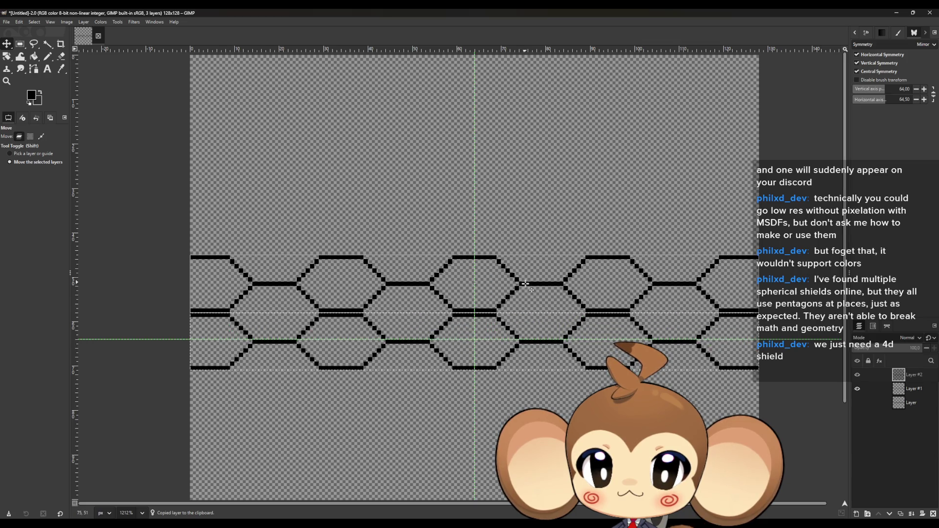
{"action": "key", "text": "ctrl+v"}
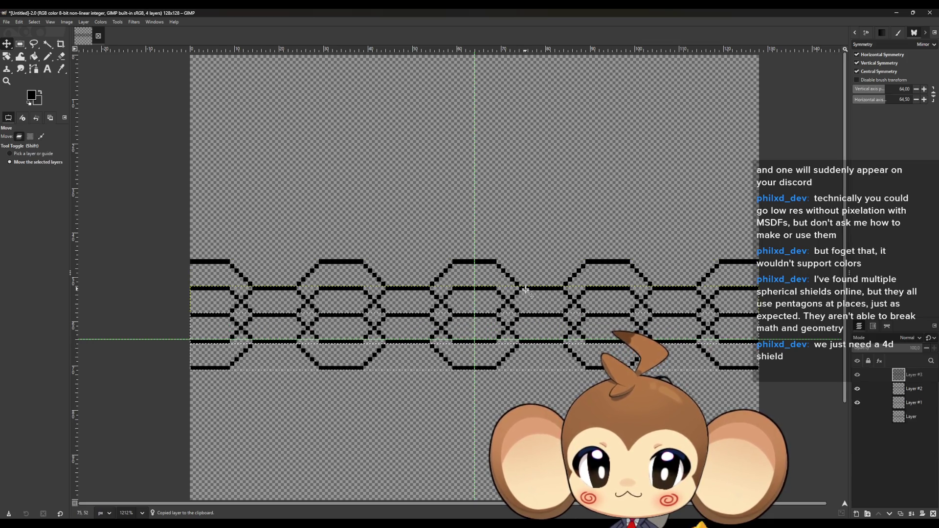
{"action": "left_click_drag", "start_coordinate": [525, 289], "coordinate": [525, 222]}
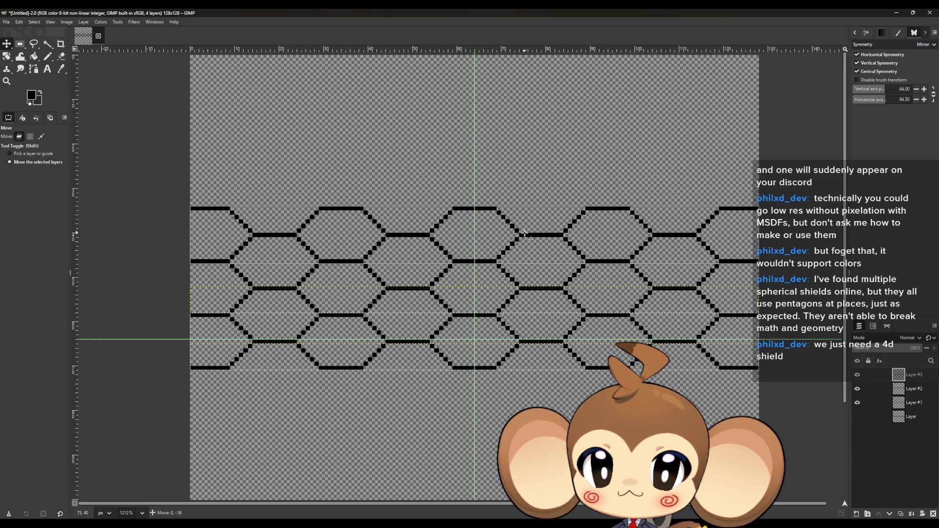
{"action": "key", "text": "ctrl+v"}
{"action": "left_click_drag", "start_coordinate": [529, 262], "coordinate": [530, 181]}
{"action": "key", "text": "ctrl+v"}
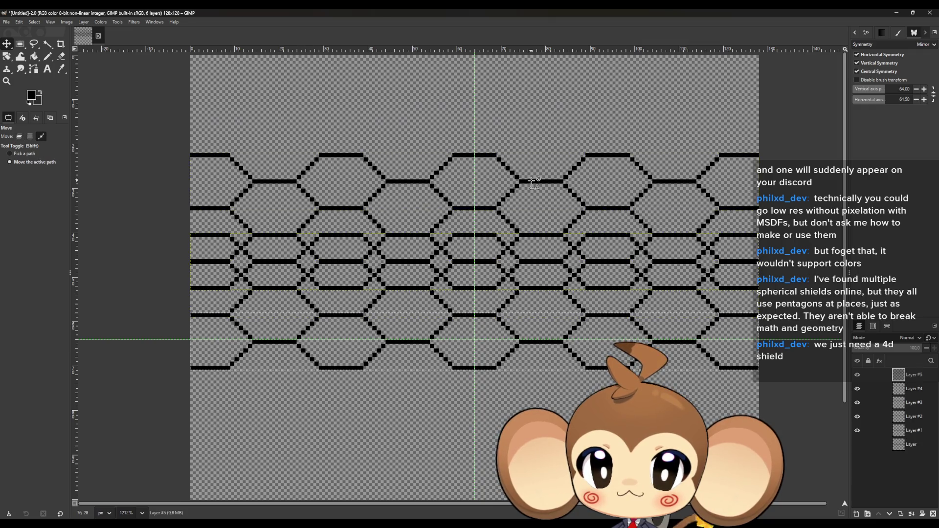
{"action": "left_click_drag", "start_coordinate": [534, 262], "coordinate": [532, 130]}
{"action": "key", "text": "ctrl+v"}
{"action": "left_click_drag", "start_coordinate": [536, 236], "coordinate": [518, 164]}
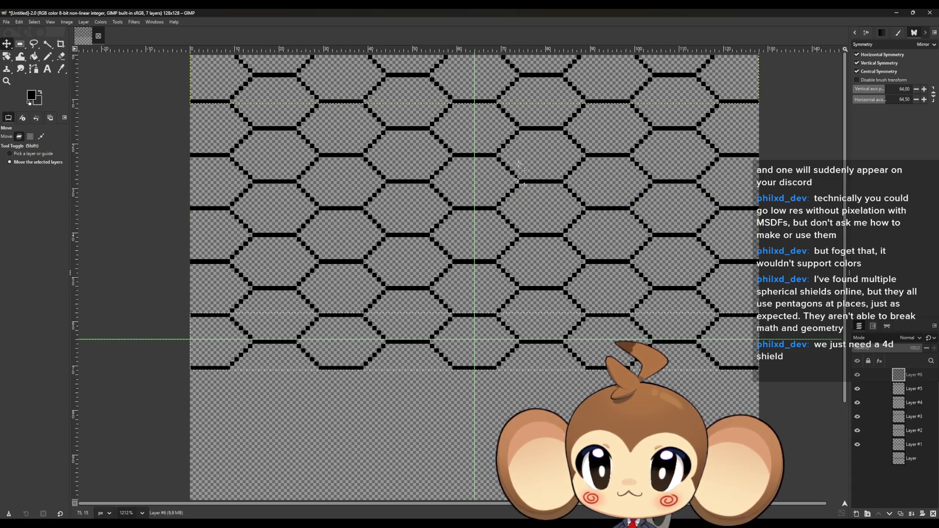
{"action": "key", "text": "r"}
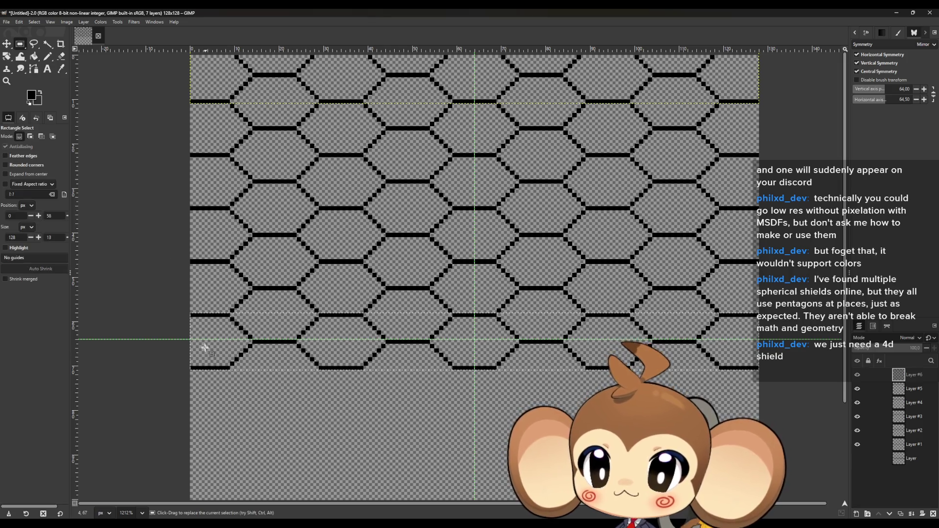
- Mark the whole hexagon lattice with a rectangular selection, then clear the selection again
{"action": "left_click", "coordinate": [205, 365]}
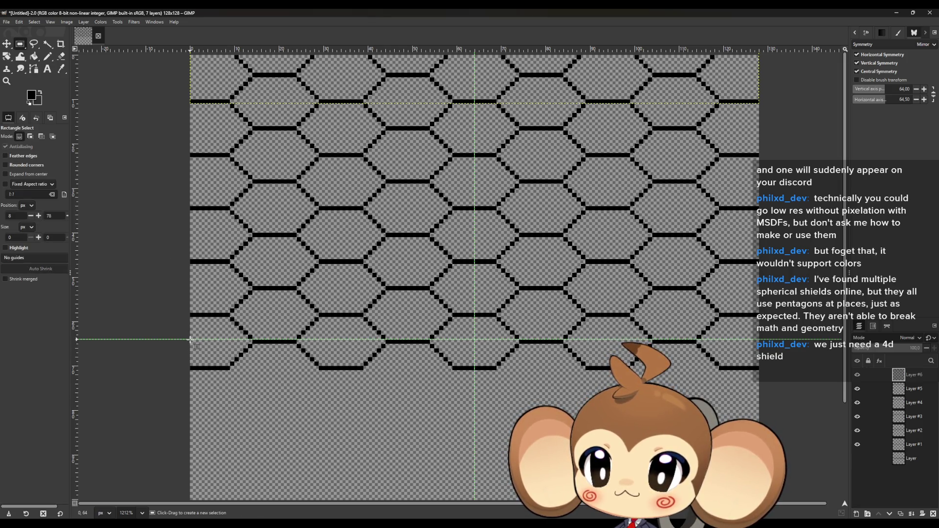
{"action": "left_click_drag", "start_coordinate": [366, 323], "coordinate": [378, 338]}
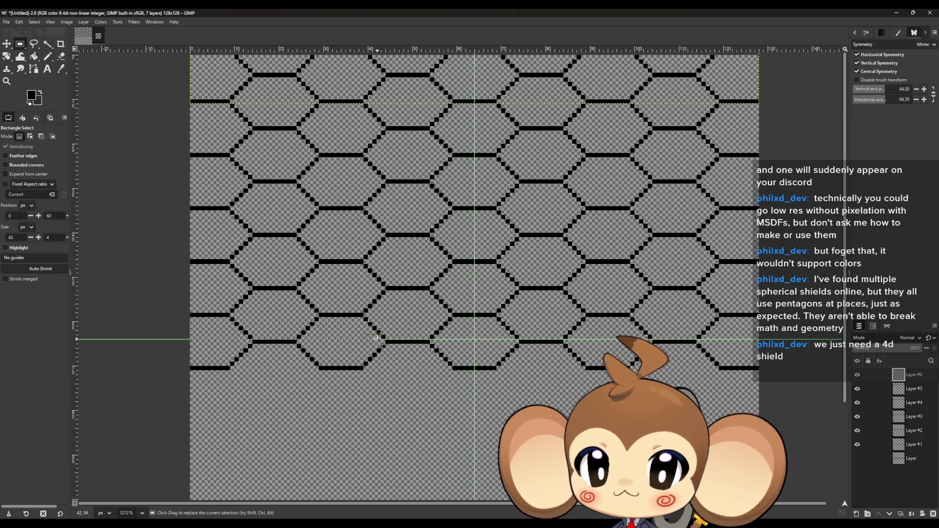
{"action": "left_click", "coordinate": [297, 380]}
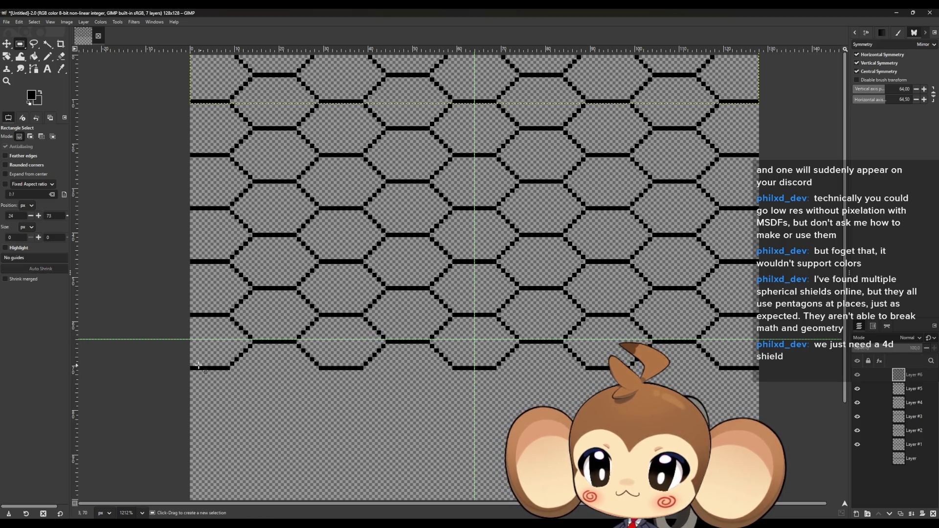
{"action": "left_click_drag", "start_coordinate": [467, 341], "coordinate": [471, 345]}
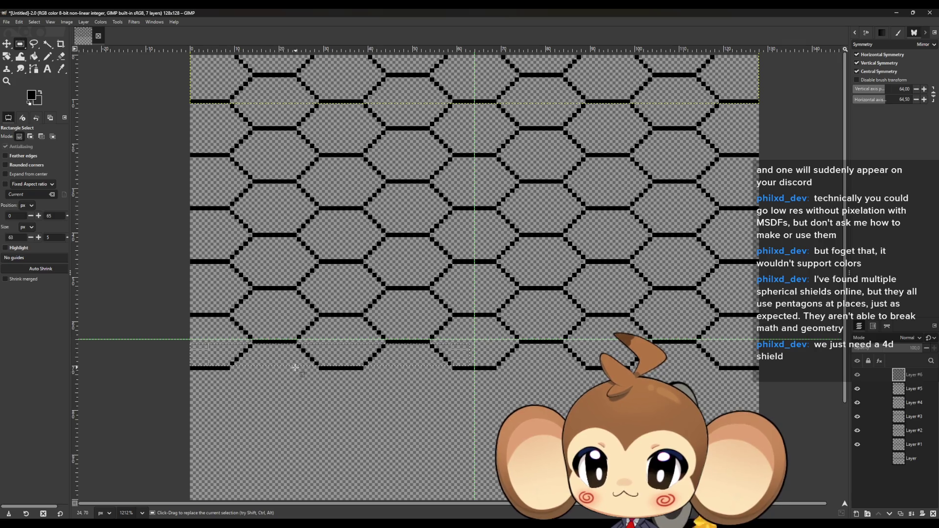
{"action": "left_click_drag", "start_coordinate": [297, 366], "coordinate": [297, 369]}
{"action": "left_click_drag", "start_coordinate": [459, 352], "coordinate": [751, 63]}
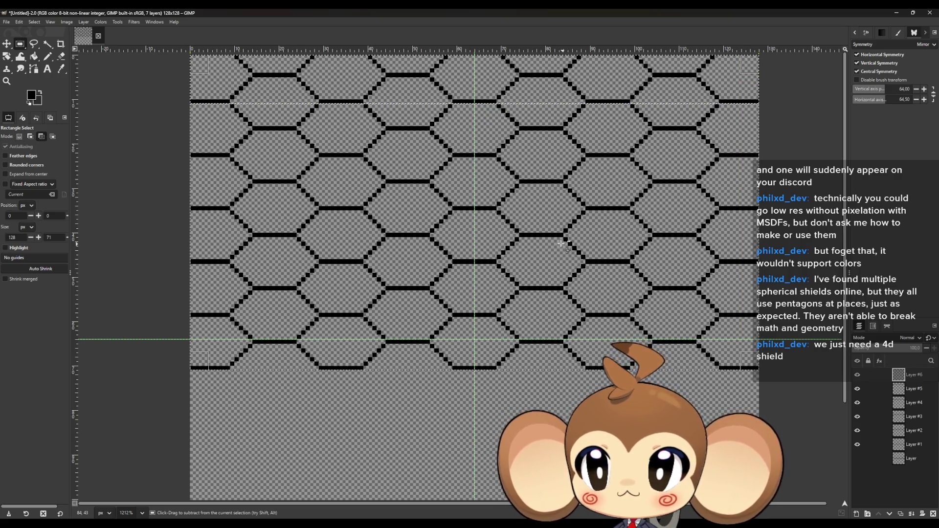
{"action": "left_click", "coordinate": [376, 438]}
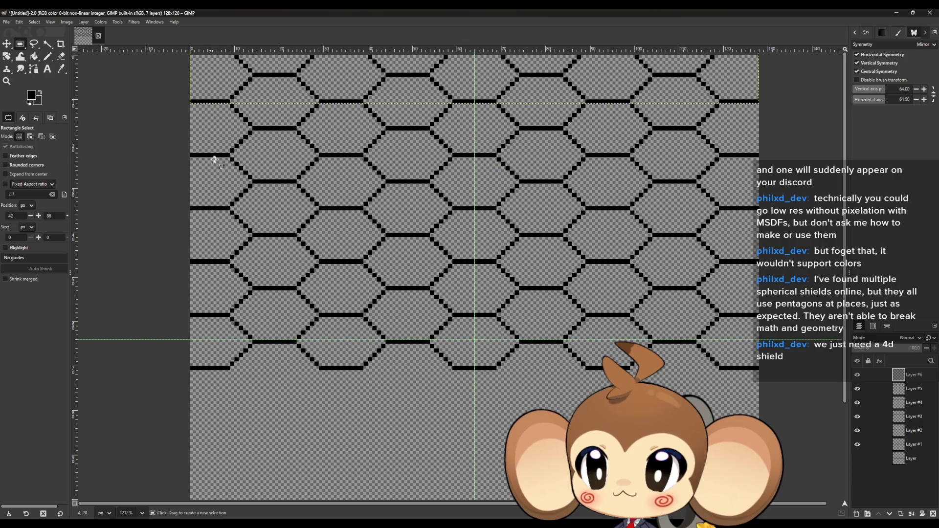
- Merge the stacked strip layers down into a single lattice layer, leaving two layers
{"action": "left_click", "coordinate": [910, 515]}
{"action": "left_click", "coordinate": [910, 514]}
{"action": "left_click", "coordinate": [910, 514]}
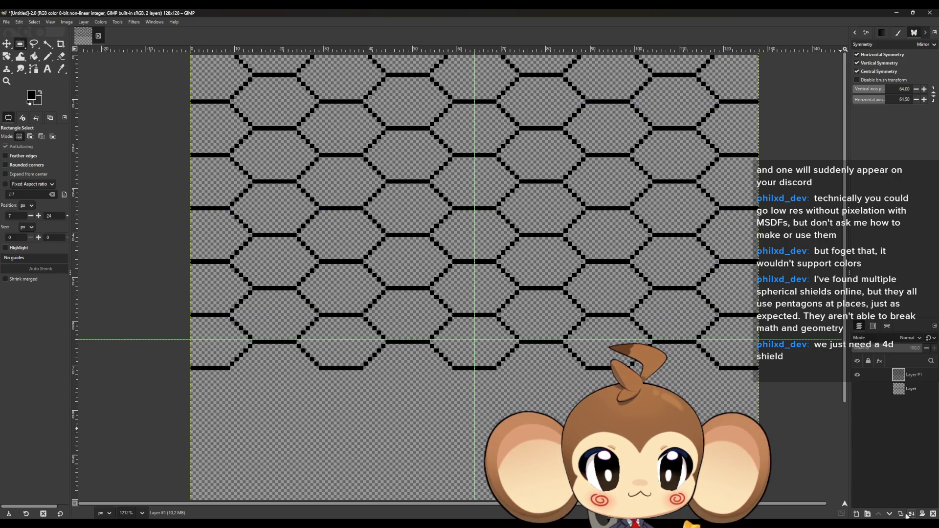
- Copy the 128×71 lattice and paste it as a new layer moved down the canvas
{"action": "left_click_drag", "start_coordinate": [192, 54], "coordinate": [759, 370]}
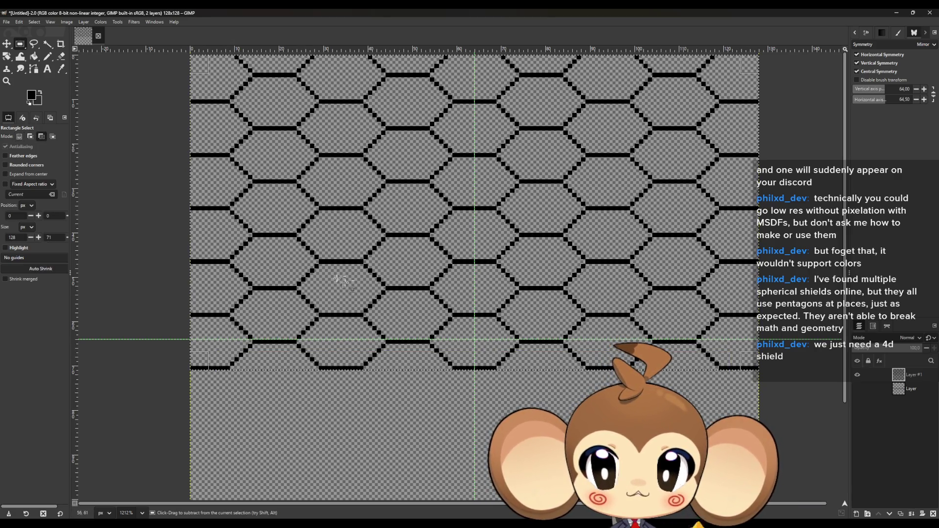
{"action": "key", "text": "ctrl+c"}
{"action": "key", "text": "ctrl+shift+v"}
{"action": "key", "text": "m"}
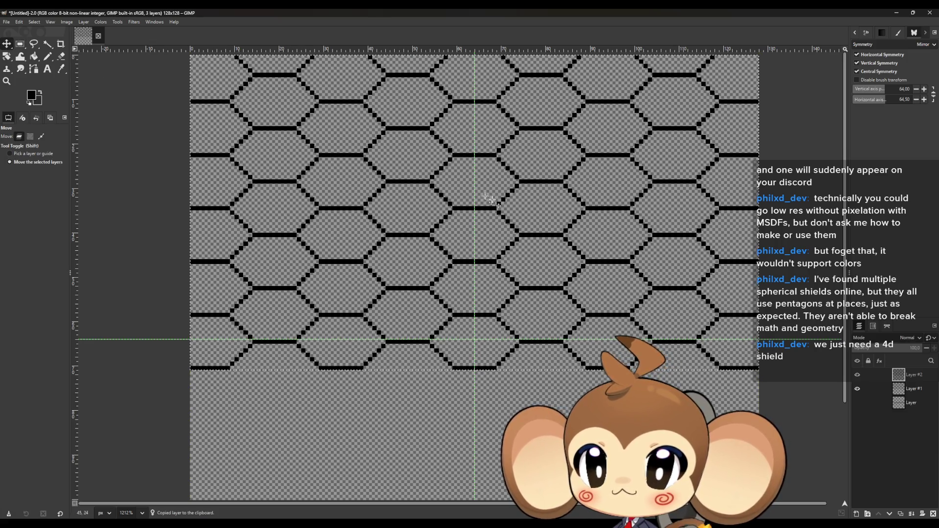
{"action": "scroll", "coordinate": [487, 199], "scroll_direction": "down", "scroll_amount": 5}
{"action": "mouse_move", "coordinate": [486, 199]}
{"action": "left_mouse_down"}
{"action": "mouse_move", "coordinate": [511, 335]}
{"action": "mouse_move", "coordinate": [491, 271]}
{"action": "mouse_move", "coordinate": [487, 280]}
{"action": "mouse_move", "coordinate": [485, 246]}
{"action": "left_mouse_up"}
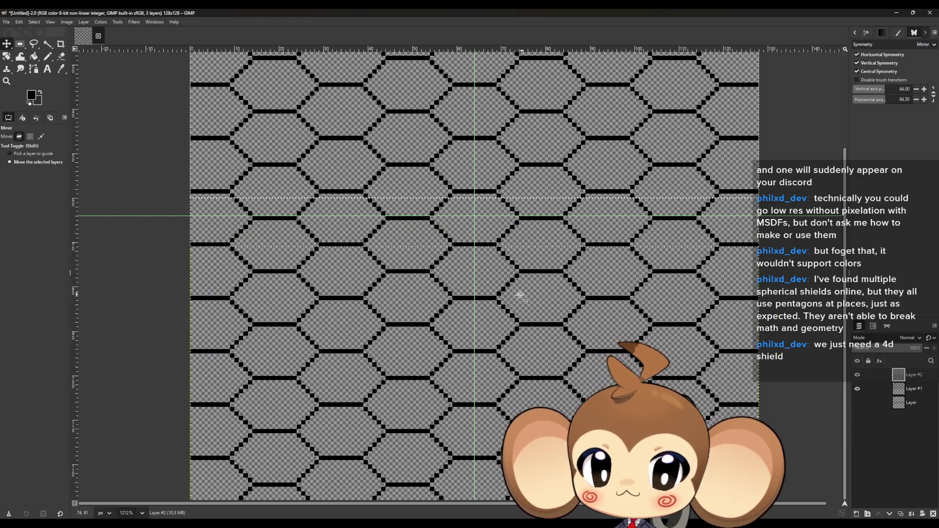
- Merge the pasted lattice copy down so the honeycomb fills the full 128×128 canvas
{"action": "left_click", "coordinate": [911, 513]}
{"action": "left_click", "coordinate": [20, 44]}
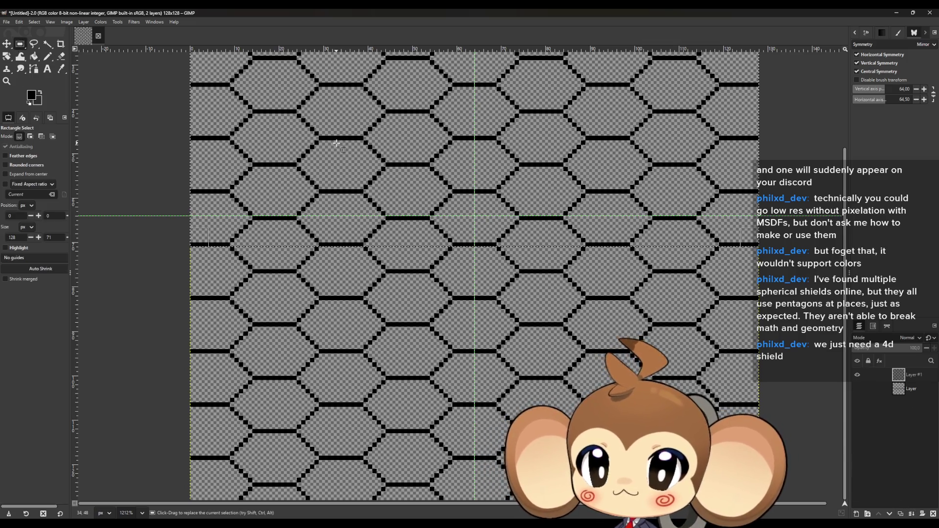
{"action": "scroll", "coordinate": [324, 332], "scroll_direction": "down", "scroll_amount": 4}
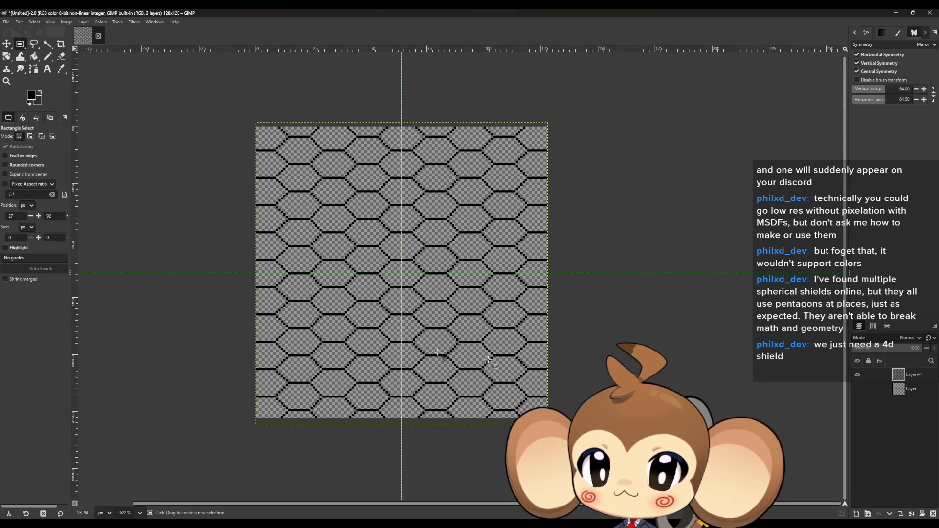
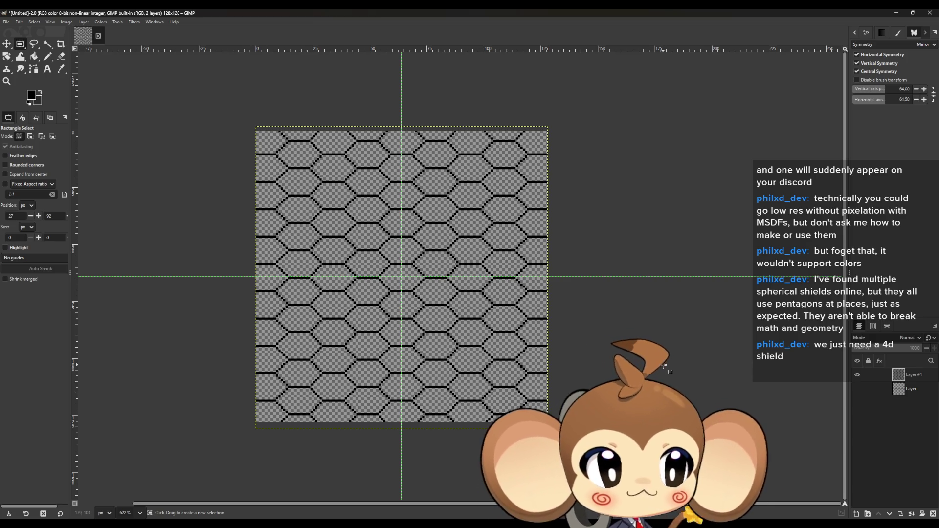
- Add a new empty layer above the black hexagon-grid pattern
{"action": "mouse_move", "coordinate": [511, 189]}
{"action": "left_mouse_down"}
{"action": "mouse_move", "coordinate": [540, 215]}
{"action": "mouse_move", "coordinate": [523, 192]}
{"action": "left_mouse_up"}
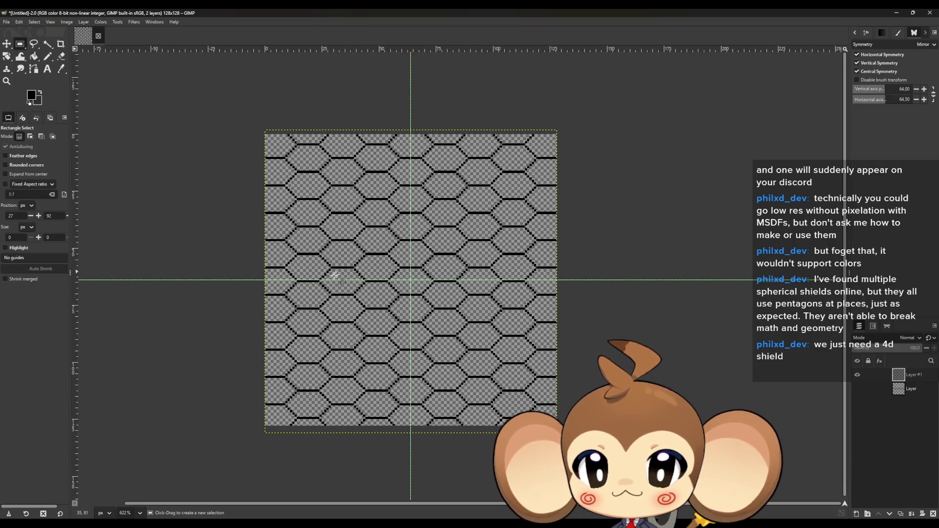
{"action": "left_click", "coordinate": [859, 515]}
{"action": "left_click", "coordinate": [530, 373]}
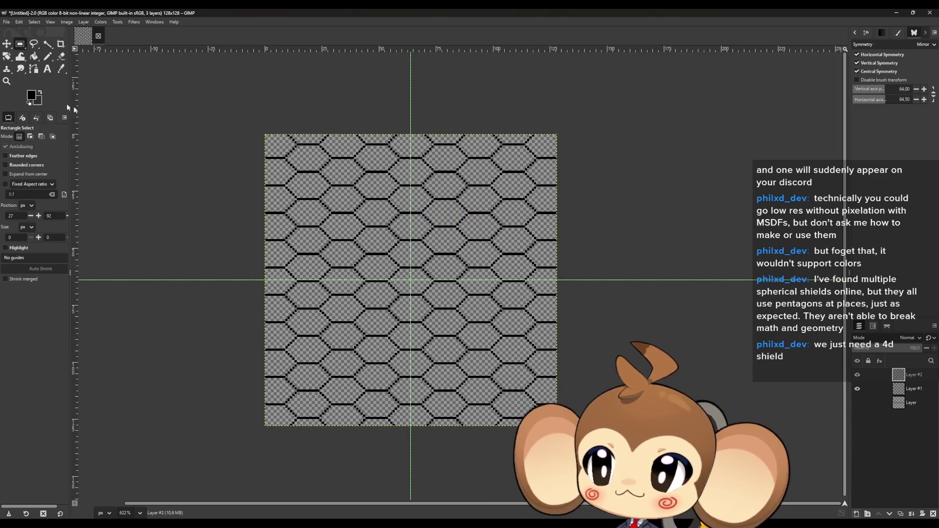
- Set the foreground colour to dark grey 3a3a3a (V 22.7)
{"action": "left_click", "coordinate": [32, 96]}
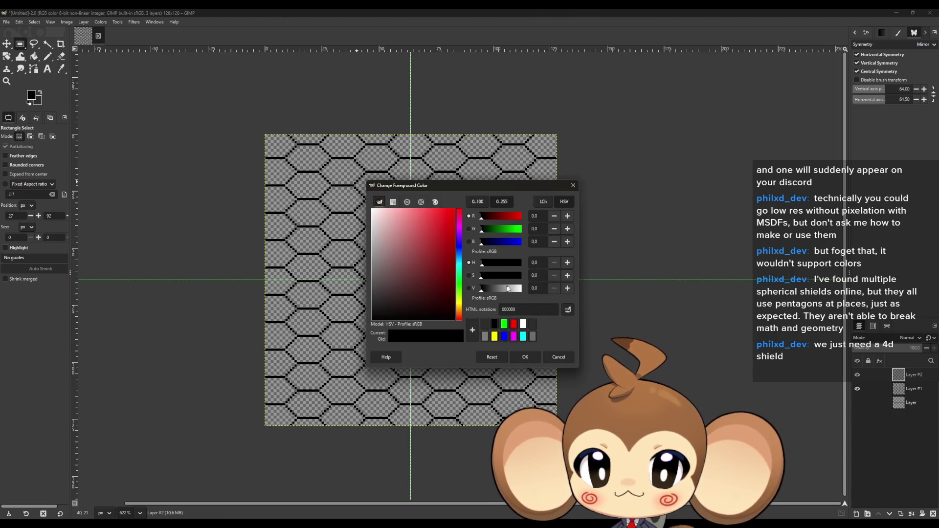
{"action": "left_click", "coordinate": [505, 288]}
{"action": "left_click_drag", "start_coordinate": [504, 292], "coordinate": [491, 294]}
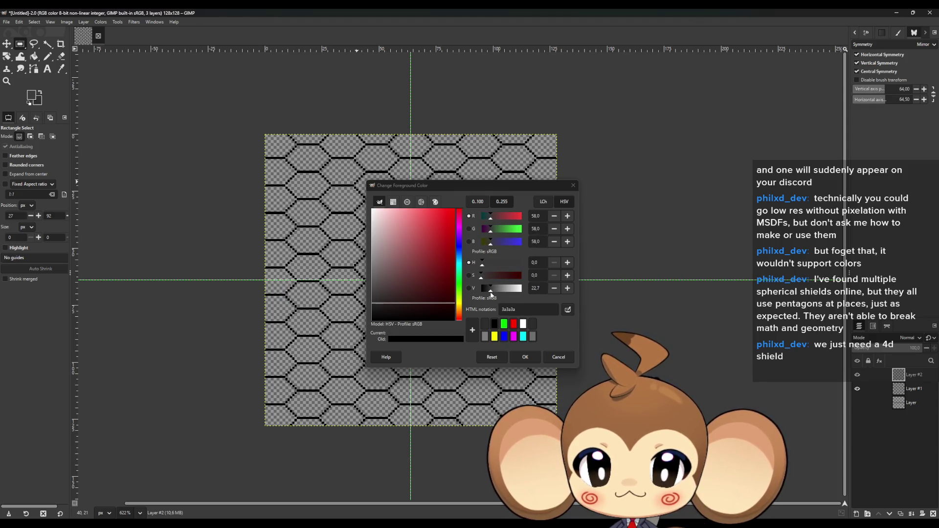
{"action": "left_click", "coordinate": [525, 358]}
{"action": "scroll", "coordinate": [402, 279], "scroll_direction": "up", "scroll_amount": 4, "text": "ctrl"}
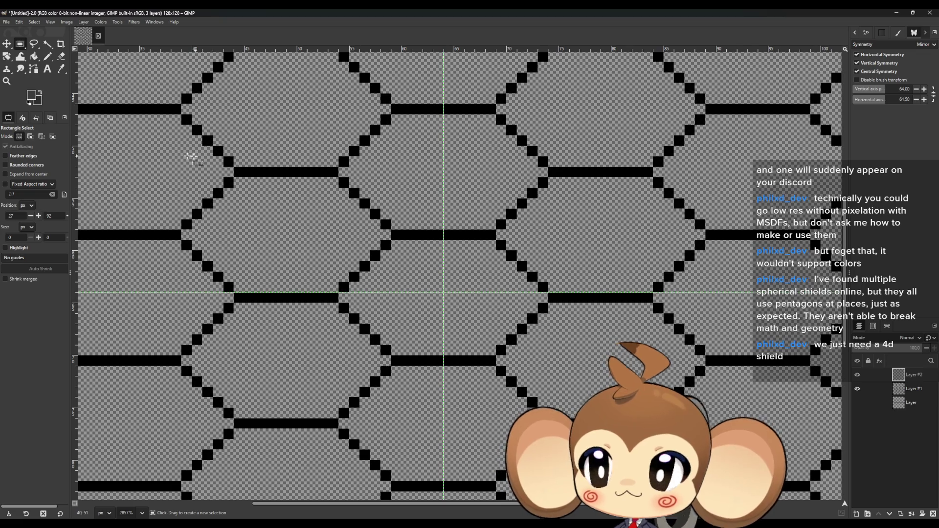
- Paint trial dark-grey Pencil strokes along one hexagon's outline
{"action": "key", "text": "n"}
{"action": "left_click", "coordinate": [343, 297]}
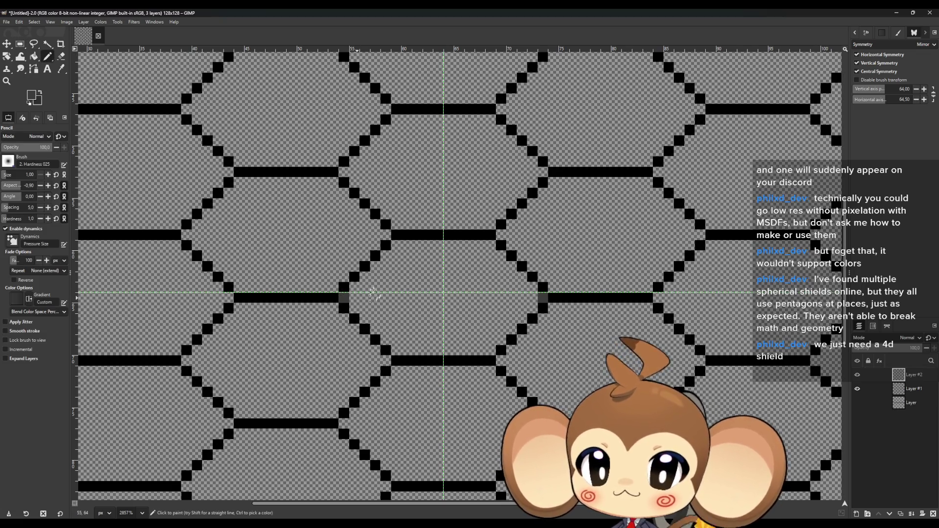
{"action": "left_click", "coordinate": [393, 245], "text": "shift"}
{"action": "left_click", "coordinate": [484, 246], "text": "shift"}
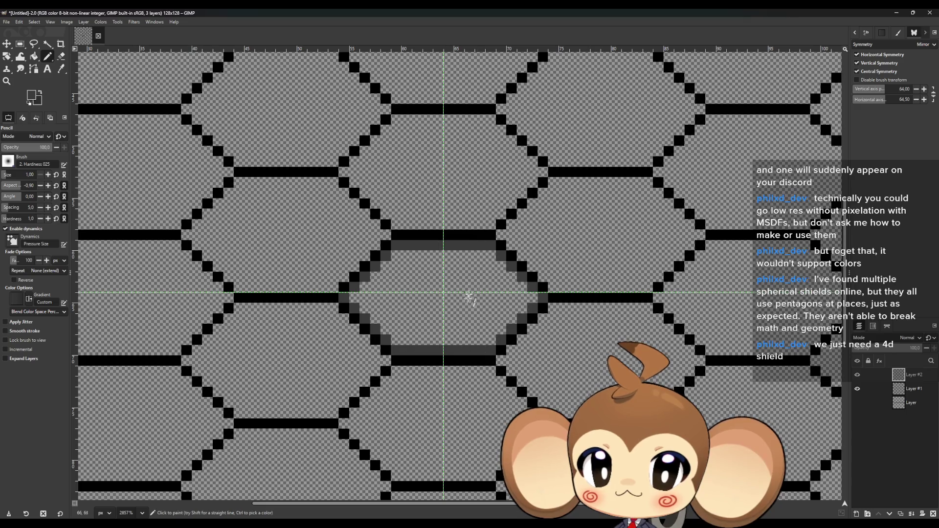
{"action": "scroll", "coordinate": [468, 297], "scroll_direction": "down", "scroll_amount": 2}
{"action": "scroll", "coordinate": [468, 297], "scroll_direction": "down", "scroll_amount": 2}
{"action": "scroll", "coordinate": [440, 264], "scroll_direction": "up", "scroll_amount": 2}
{"action": "scroll", "coordinate": [424, 237], "scroll_direction": "up", "scroll_amount": 1}
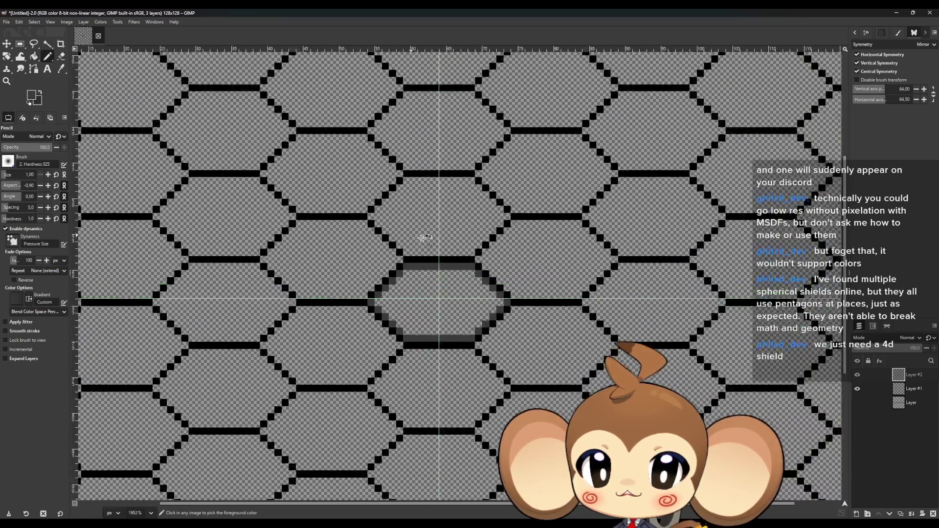
{"action": "scroll", "coordinate": [424, 237], "scroll_direction": "up", "scroll_amount": 1}
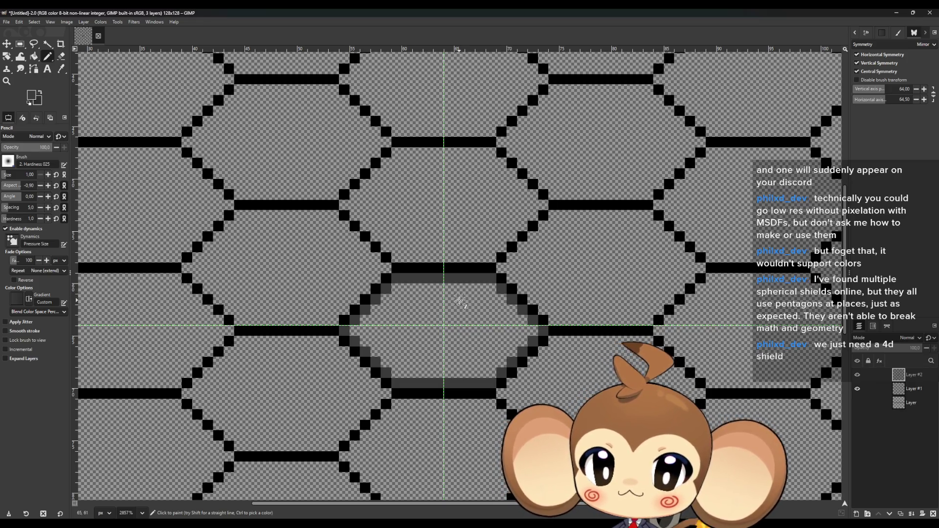
- Undo the grey strokes, keeping Layer #2 blank, and bring up the Filters menu
{"action": "key", "text": "ctrl"}
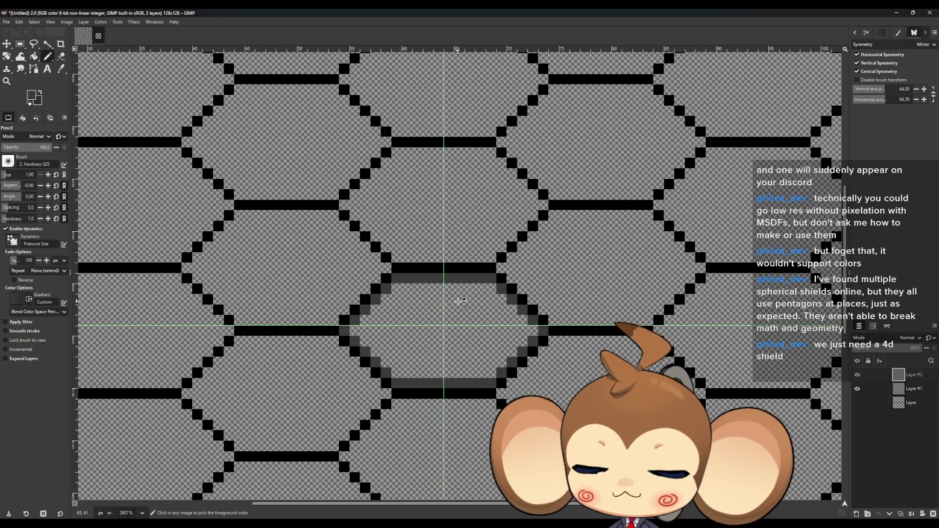
{"action": "key", "text": "ctrl+z"}
{"action": "key", "text": "ctrl+z"}
{"action": "key", "text": "ctrl+z"}
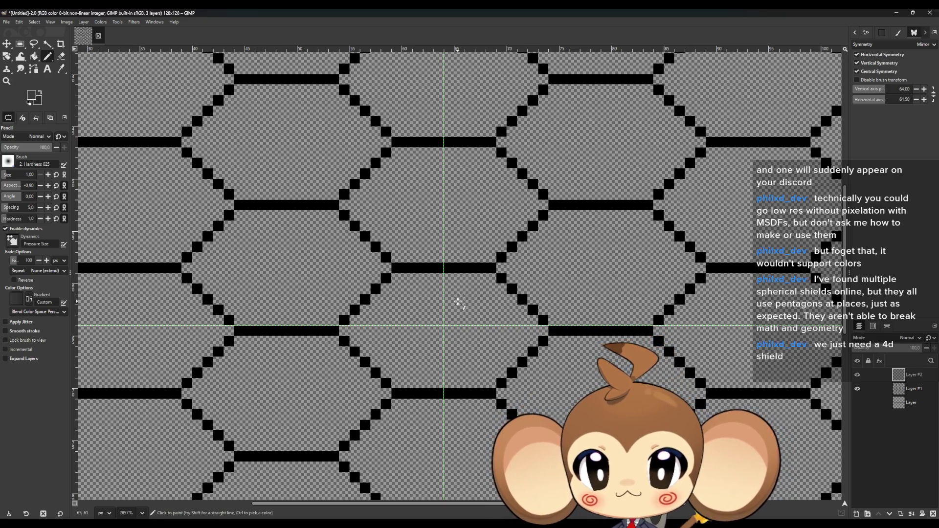
{"action": "key", "text": "ctrl+z"}
{"action": "key", "text": "ctrl+y"}
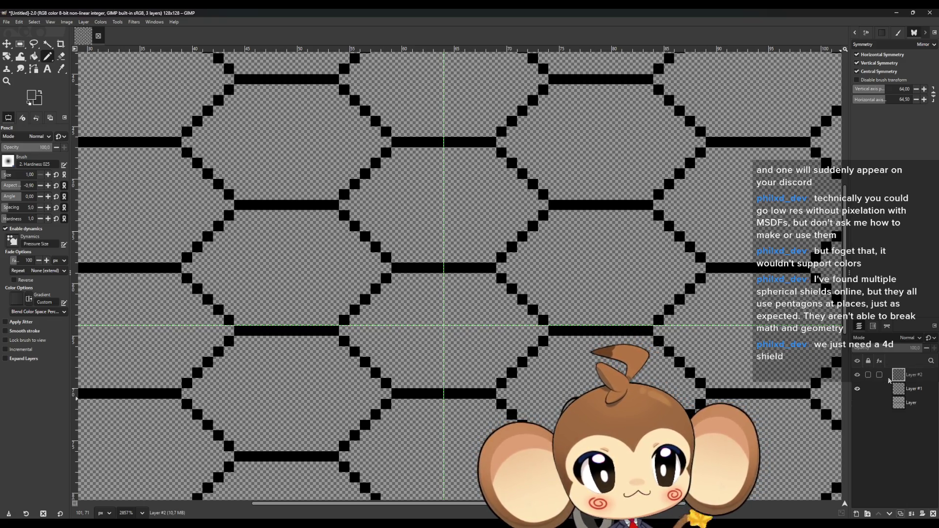
{"action": "scroll", "coordinate": [833, 361], "scroll_direction": "down", "scroll_amount": 3}
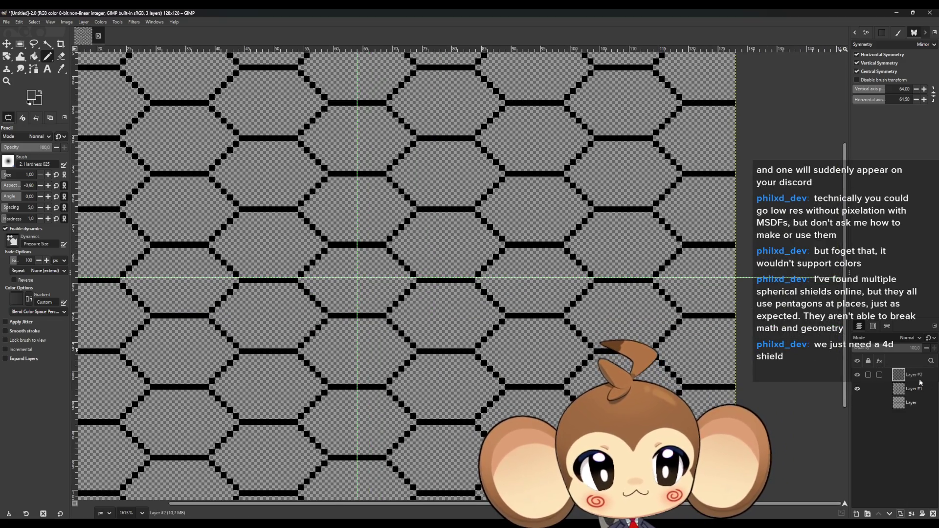
{"action": "scroll", "coordinate": [833, 361], "scroll_direction": "down", "scroll_amount": 3}
{"action": "left_click", "coordinate": [134, 21]}
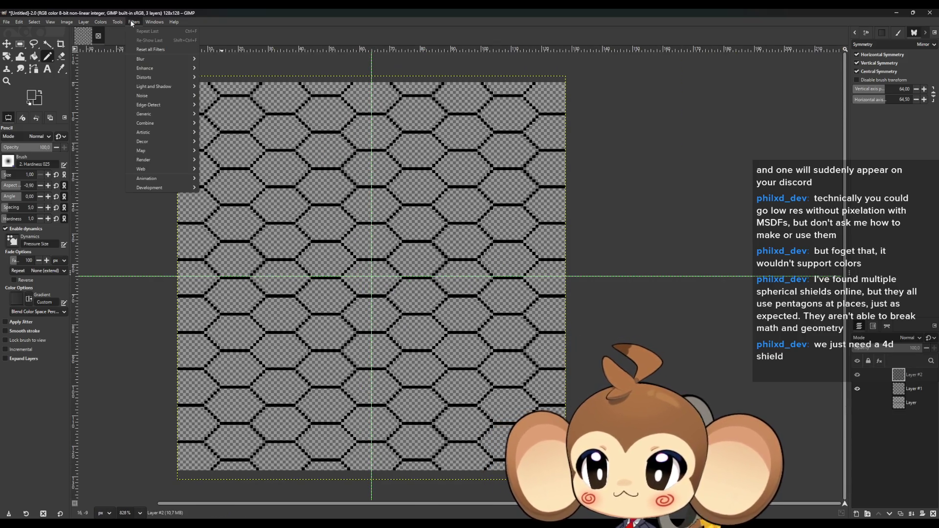
- Apply a Gaussian blur of size 1.50 to Layer #2 and duplicate the blurred layer
{"action": "left_click", "coordinate": [220, 71]}
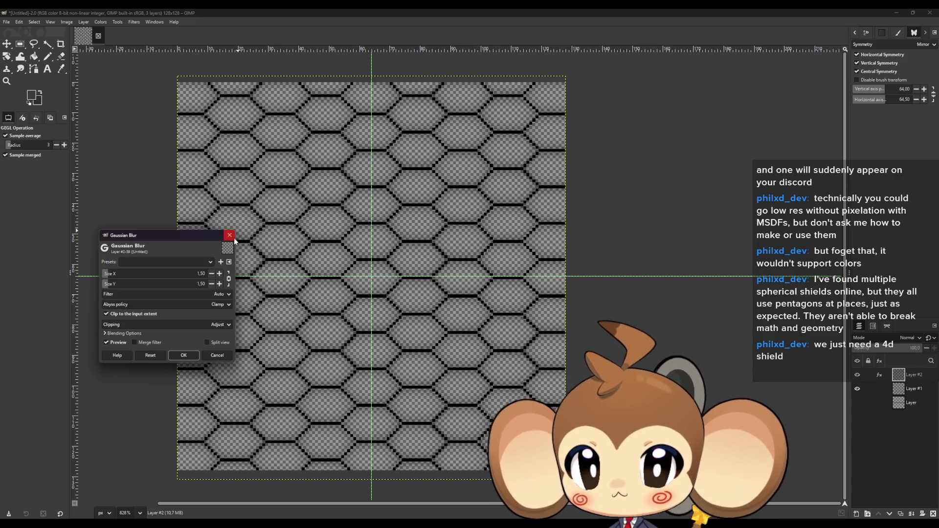
{"action": "left_click", "coordinate": [220, 275]}
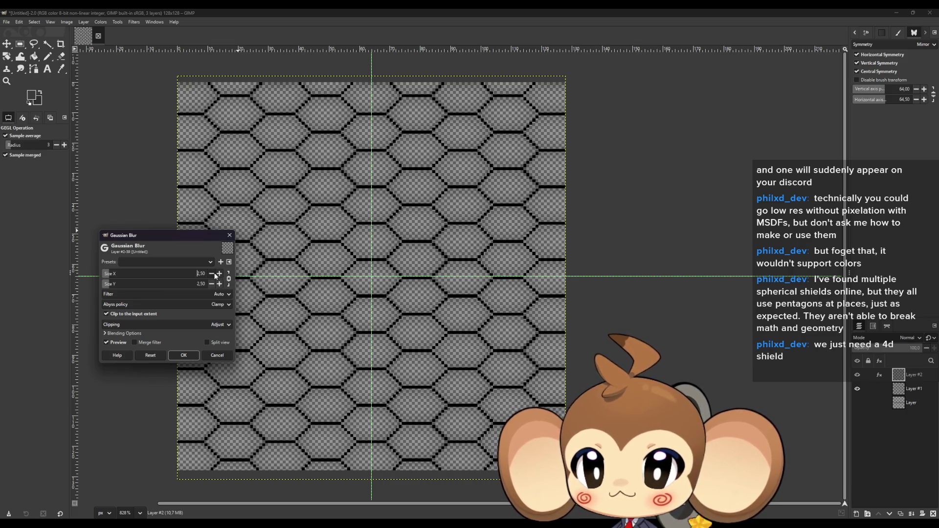
{"action": "left_click", "coordinate": [213, 273]}
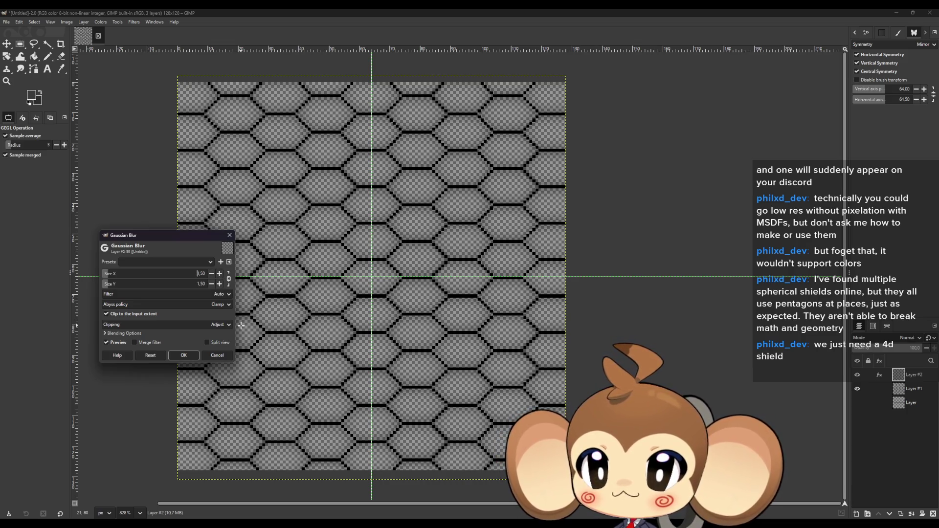
{"action": "left_click", "coordinate": [185, 357]}
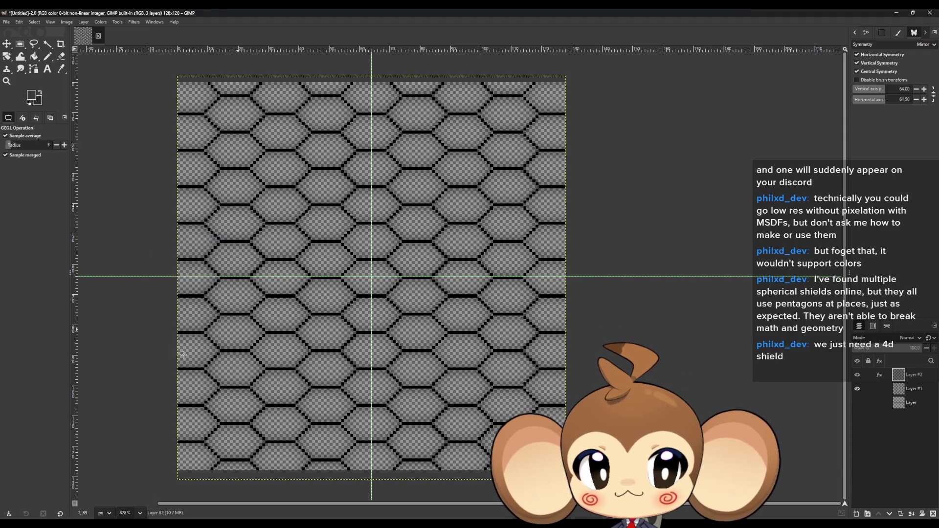
{"action": "left_click", "coordinate": [901, 513]}
- Duplicate the blurred layer until the image holds eight layers, deepening the hexagon edges
{"action": "left_click", "coordinate": [903, 515]}
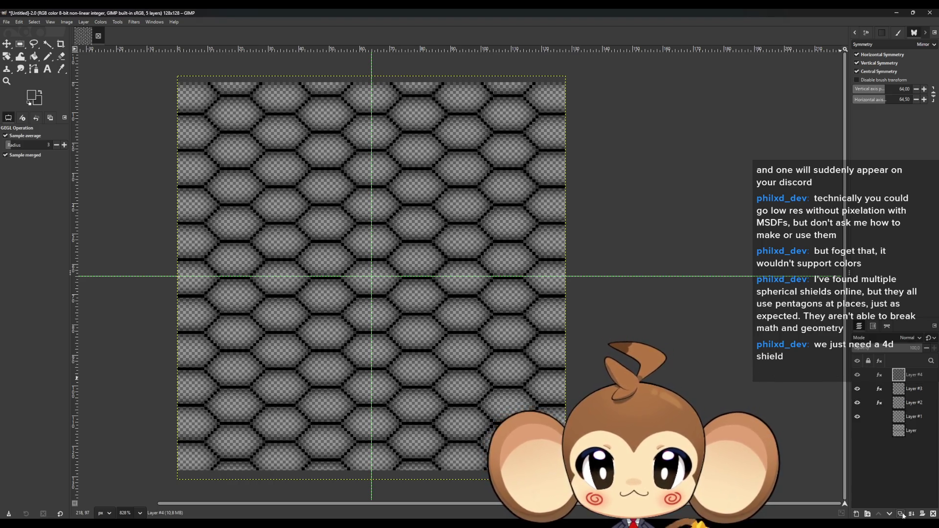
{"action": "left_click", "coordinate": [903, 515]}
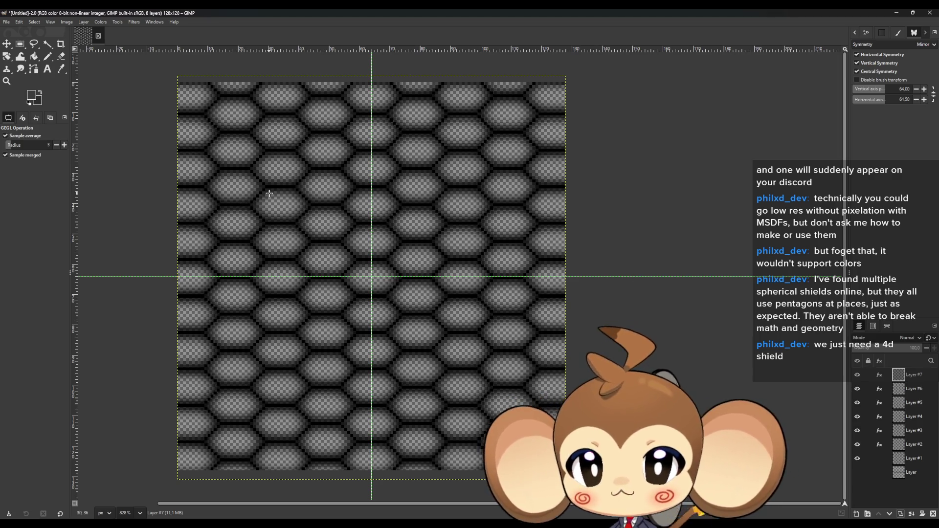
{"action": "scroll", "coordinate": [371, 273], "scroll_direction": "up", "scroll_amount": 5, "text": "ctrl"}
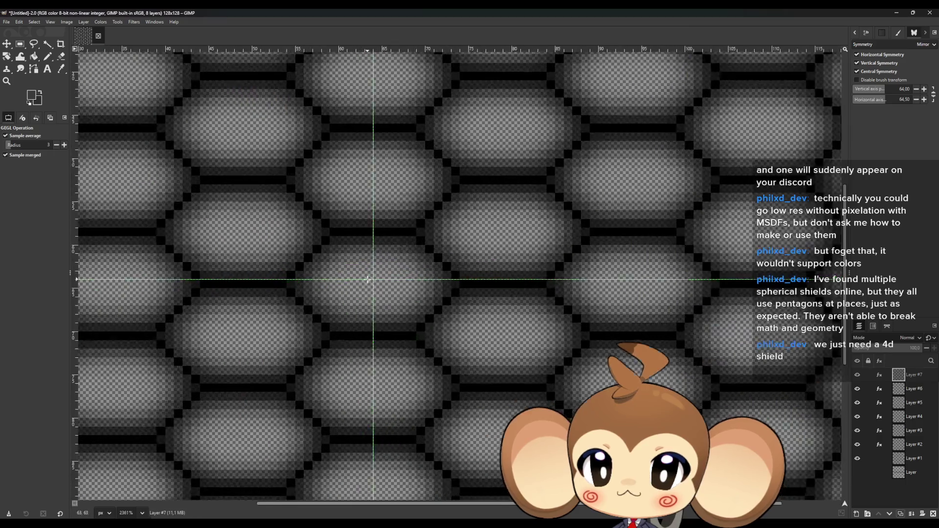
{"action": "scroll", "coordinate": [388, 286], "scroll_direction": "up", "scroll_amount": 3, "text": "ctrl"}
{"action": "scroll", "coordinate": [403, 293], "scroll_direction": "up", "scroll_amount": 2, "text": "ctrl"}
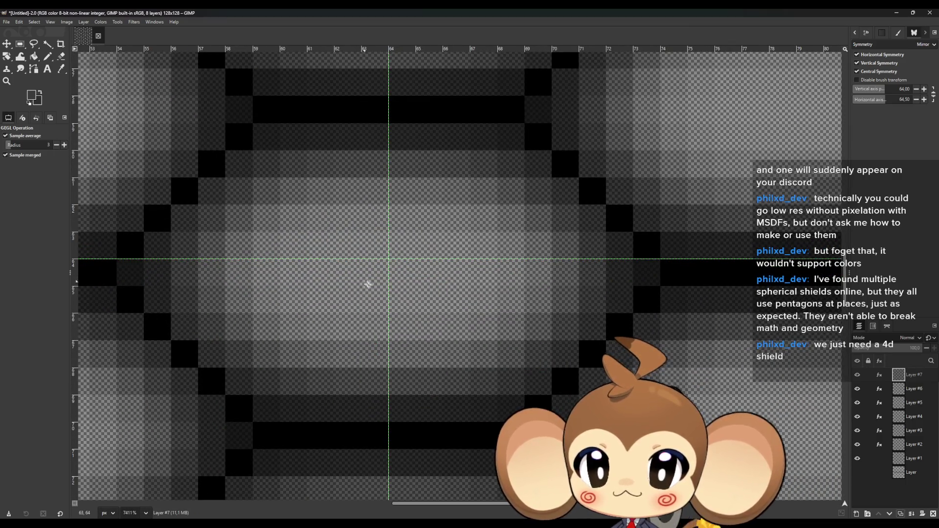
{"action": "scroll", "coordinate": [368, 283], "scroll_direction": "down", "scroll_amount": 2, "text": "ctrl"}
{"action": "scroll", "coordinate": [389, 308], "scroll_direction": "down", "scroll_amount": 3, "text": "ctrl"}
{"action": "scroll", "coordinate": [389, 314], "scroll_direction": "down", "scroll_amount": 4, "text": "ctrl"}
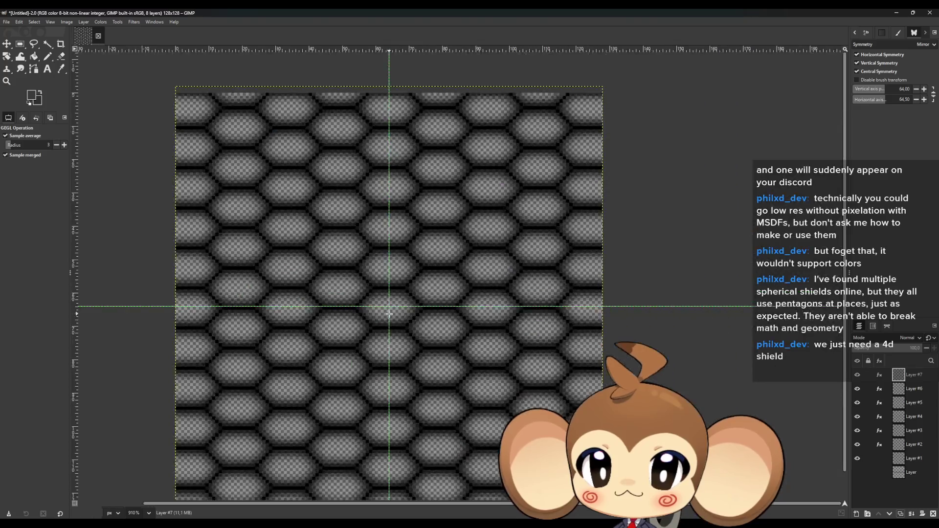
{"action": "scroll", "coordinate": [404, 330], "scroll_direction": "down", "scroll_amount": 1, "text": "ctrl"}
{"action": "scroll", "coordinate": [407, 394], "scroll_direction": "down", "scroll_amount": 1, "text": "ctrl"}
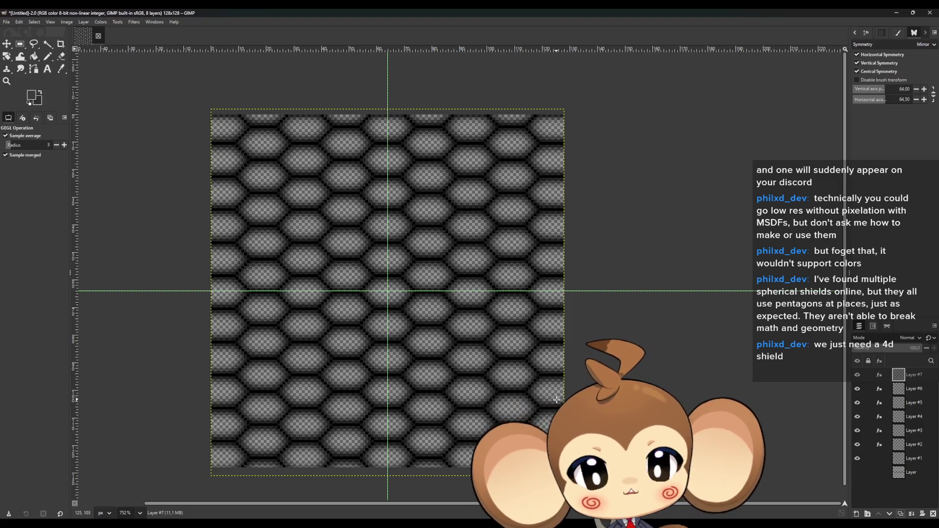
- Merge the duplicated blur layers so the tile is built from three layers
{"action": "left_click", "coordinate": [913, 516]}
{"action": "left_click", "coordinate": [913, 515]}
{"action": "left_click", "coordinate": [912, 515]}
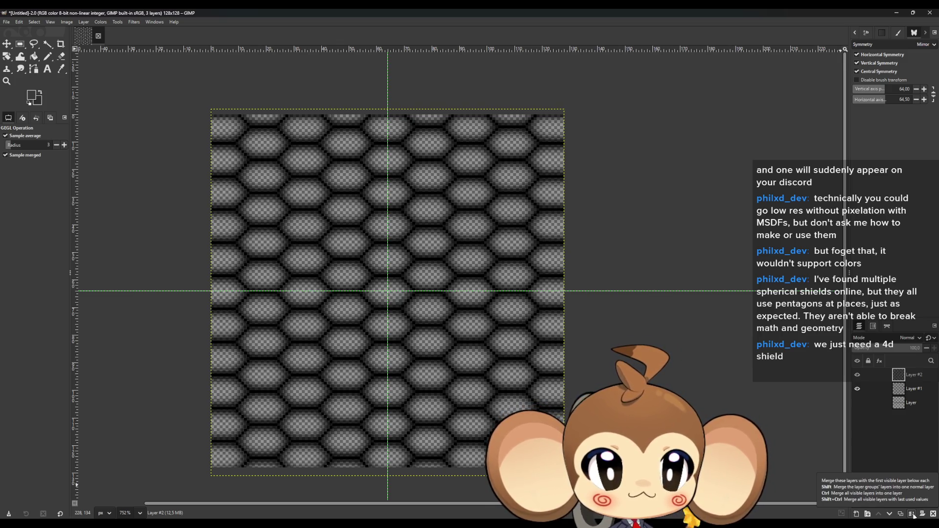
- Toggle Layer #1's visibility to compare sharp and soft hexagon borders, making it the working layer
{"action": "left_click", "coordinate": [857, 388]}
{"action": "left_click", "coordinate": [857, 387]}
{"action": "left_click", "coordinate": [856, 388]}
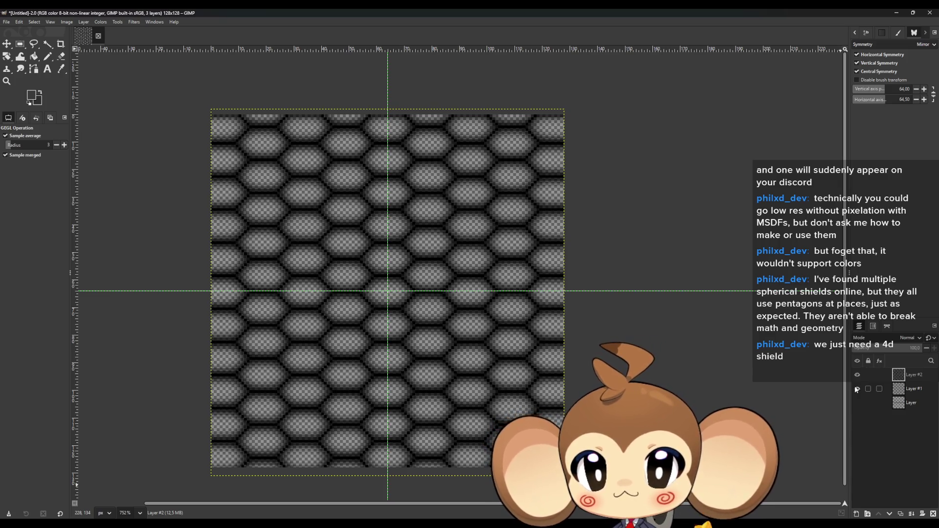
{"action": "left_click", "coordinate": [857, 387]}
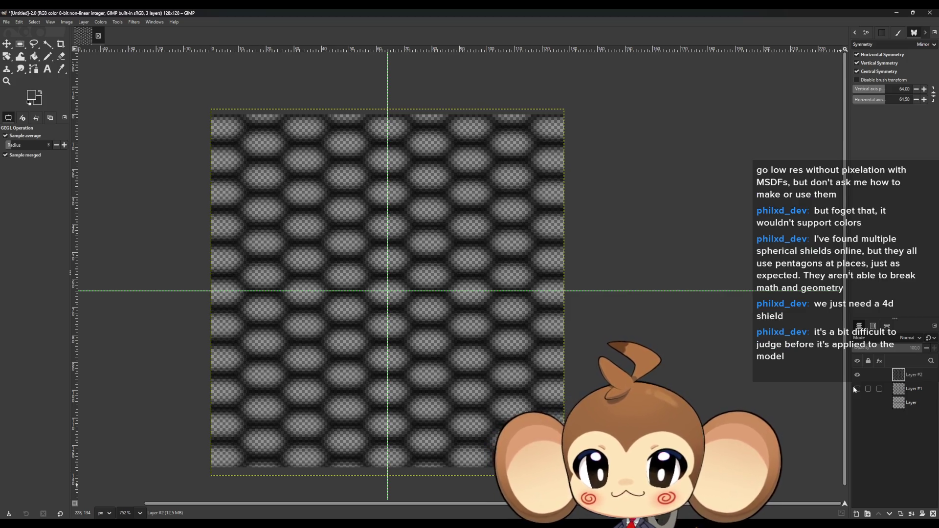
{"action": "left_click", "coordinate": [856, 389]}
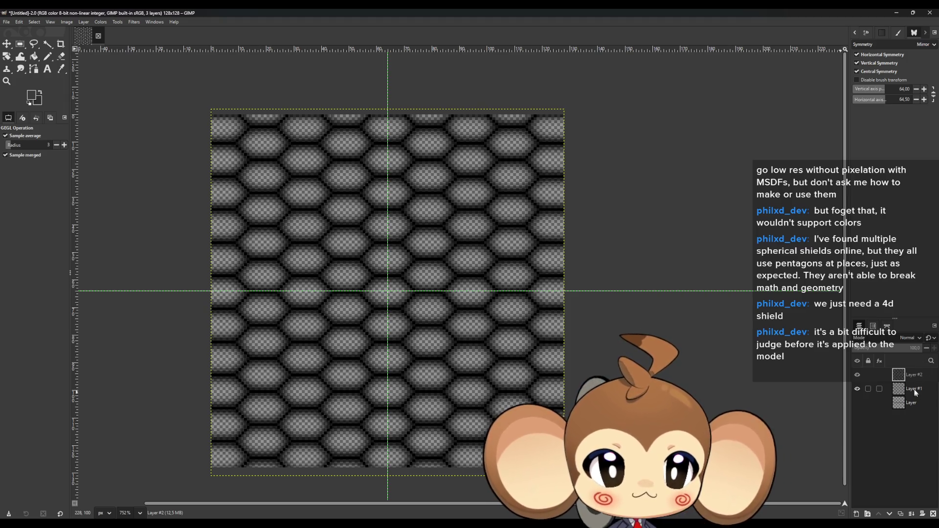
{"action": "key", "text": "Page_Down"}
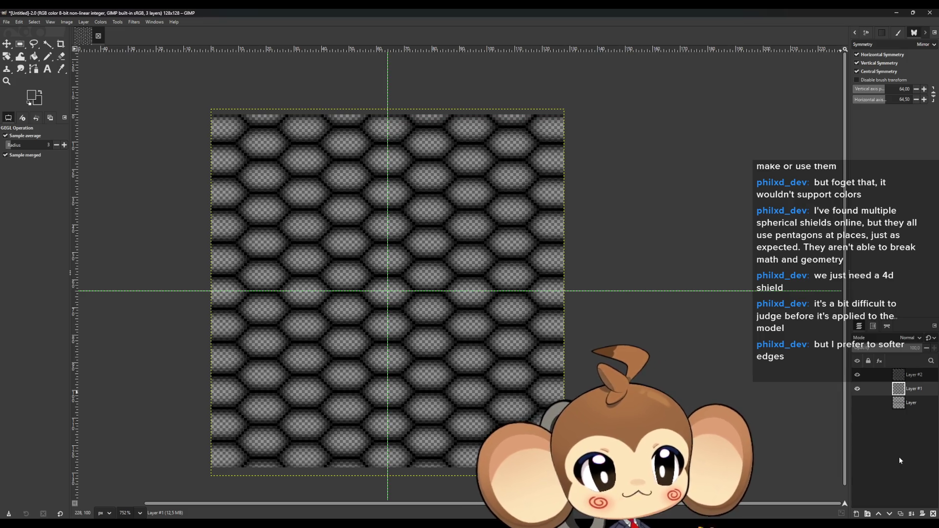
{"action": "left_click", "coordinate": [858, 390]}
- Add a new Layer #3 above Layer #2 and hide Layers #1 and #2 beneath it
{"action": "left_click", "coordinate": [858, 390]}
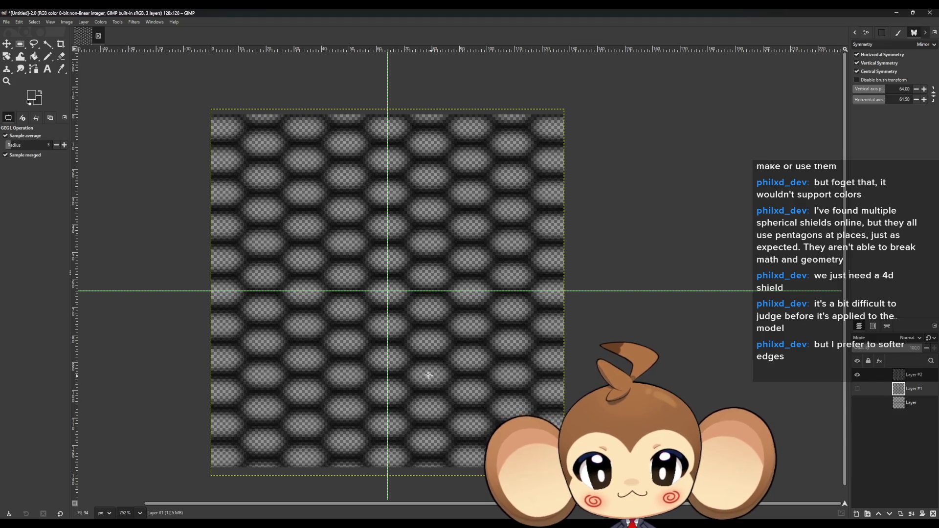
{"action": "scroll", "coordinate": [375, 319], "scroll_direction": "up", "scroll_amount": 2, "text": "ctrl"}
{"action": "scroll", "coordinate": [375, 318], "scroll_direction": "up", "scroll_amount": 1, "text": "ctrl"}
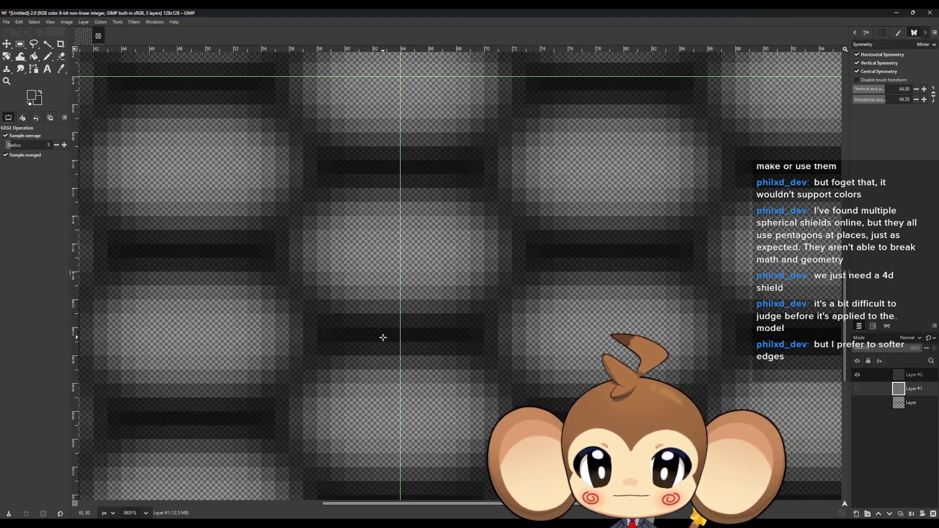
{"action": "scroll", "coordinate": [381, 337], "scroll_direction": "up", "scroll_amount": 1, "text": "ctrl"}
{"action": "scroll", "coordinate": [382, 337], "scroll_direction": "down", "scroll_amount": 2, "text": "ctrl"}
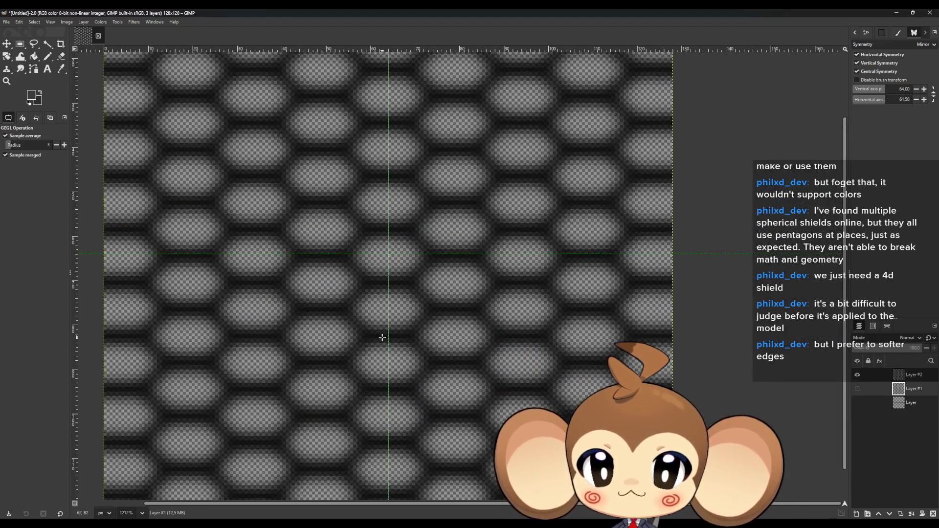
{"action": "left_click", "coordinate": [857, 389]}
{"action": "left_click", "coordinate": [905, 378]}
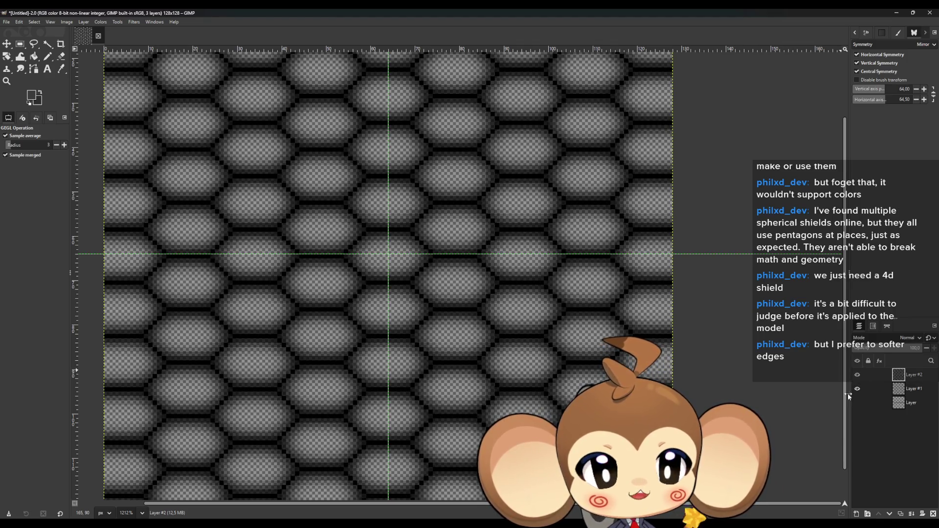
{"action": "left_click", "coordinate": [902, 515]}
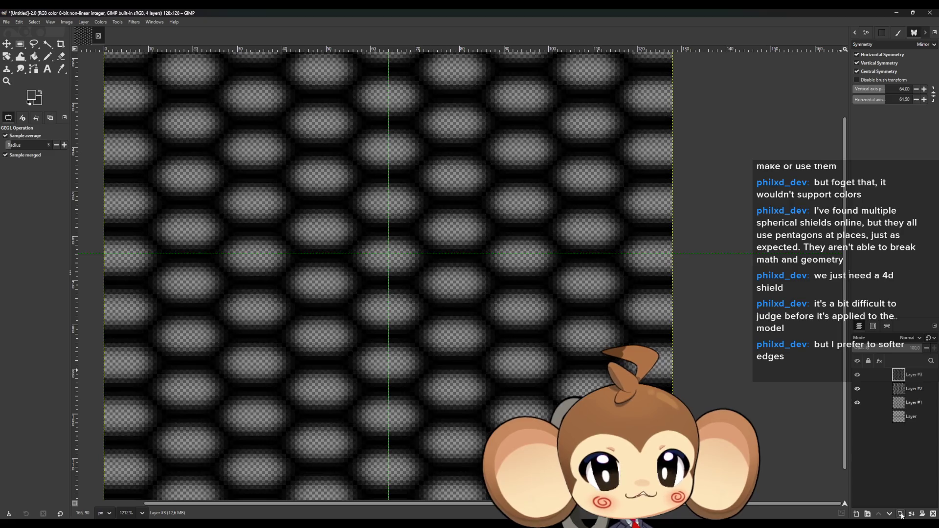
{"action": "left_click", "coordinate": [857, 402]}
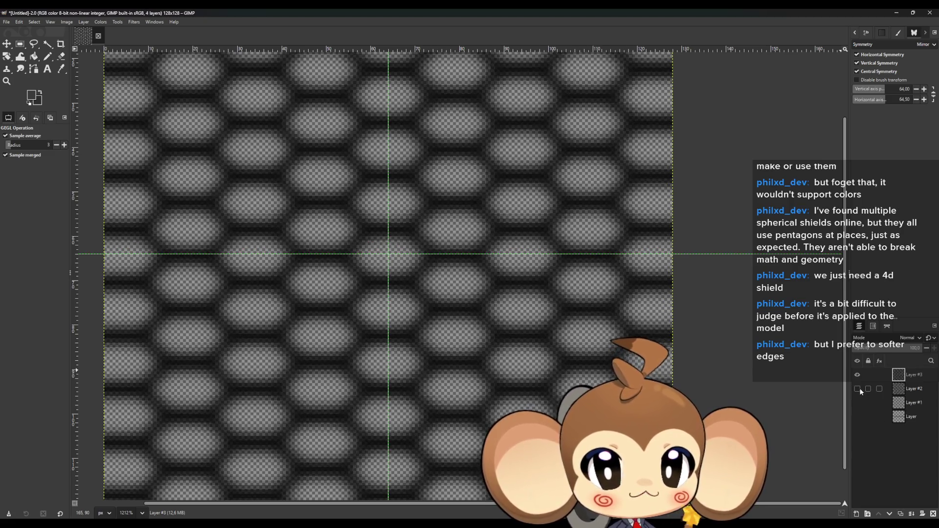
{"action": "left_click", "coordinate": [857, 388]}
{"action": "scroll", "coordinate": [362, 330], "scroll_direction": "down", "scroll_amount": 2}
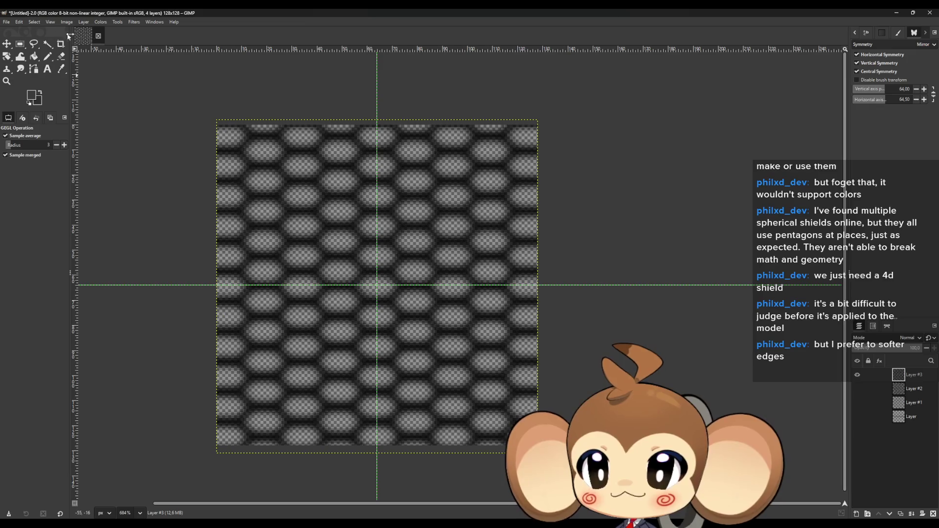
- Browse the Layer menu, duplicate Layer #3, then delete the duplicate Layer #4
{"action": "left_click", "coordinate": [85, 22]}
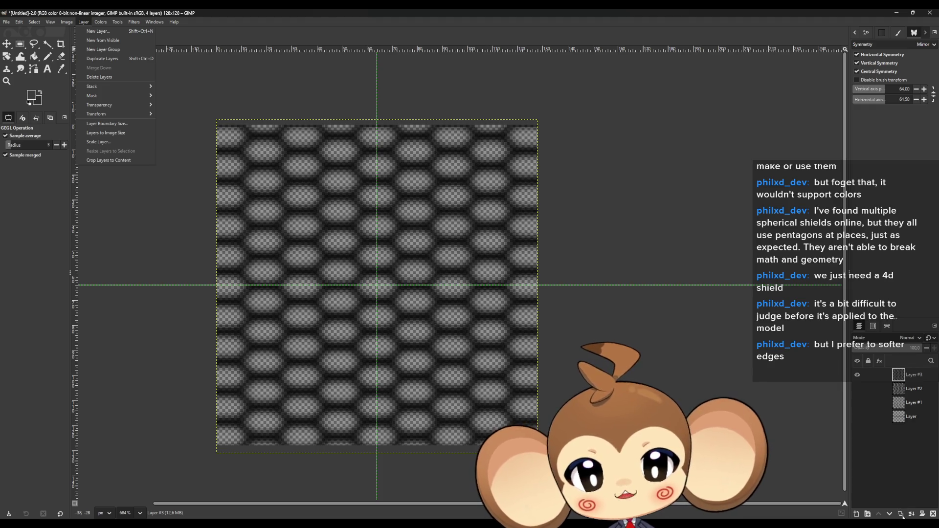
{"action": "key", "text": "Escape"}
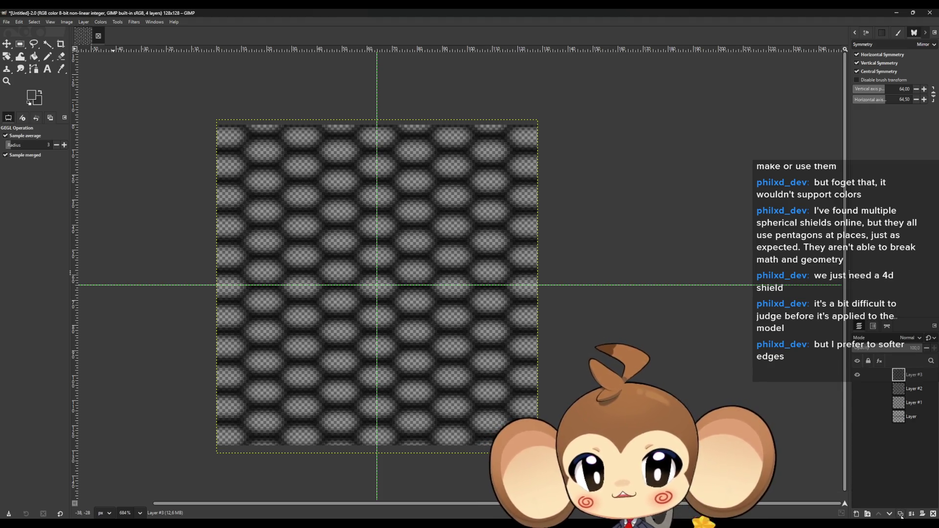
{"action": "left_click", "coordinate": [901, 514]}
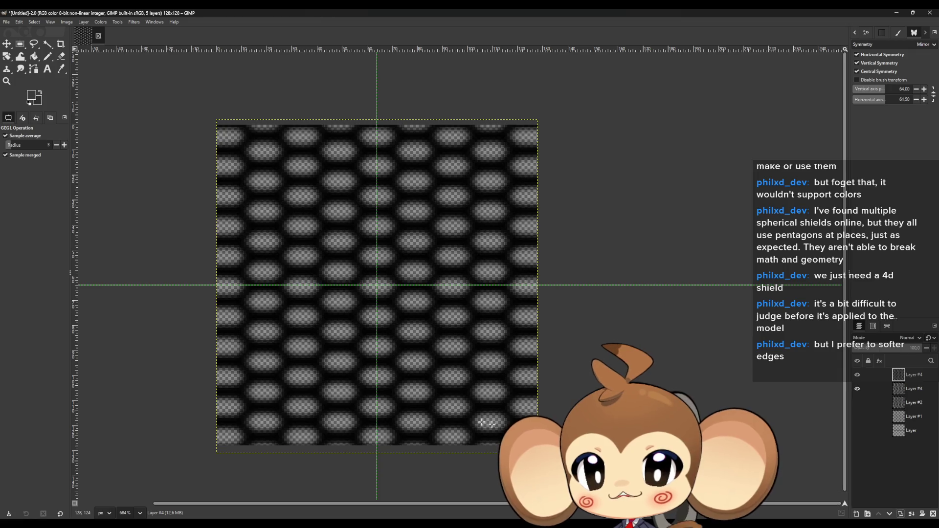
{"action": "scroll", "coordinate": [372, 314], "scroll_direction": "up", "scroll_amount": 2}
{"action": "scroll", "coordinate": [371, 319], "scroll_direction": "up", "scroll_amount": 2}
{"action": "scroll", "coordinate": [367, 323], "scroll_direction": "up", "scroll_amount": 1}
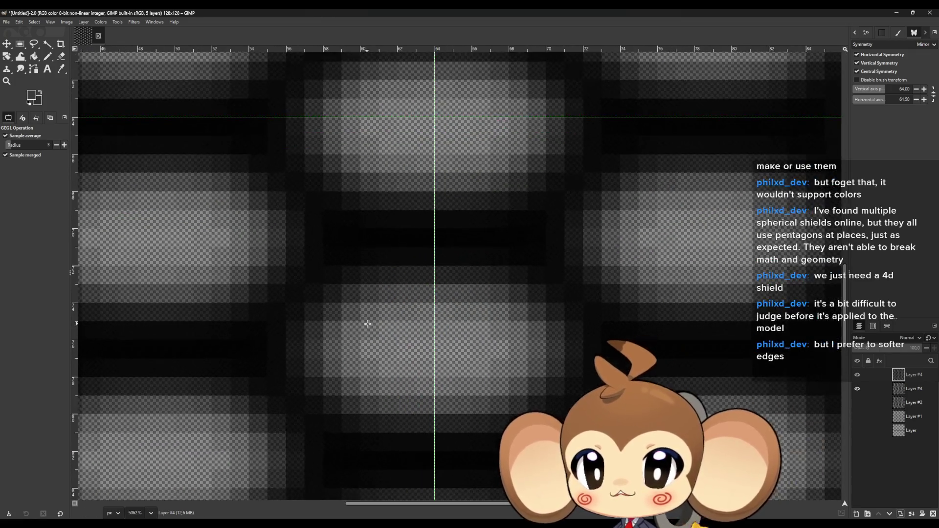
{"action": "scroll", "coordinate": [368, 324], "scroll_direction": "down", "scroll_amount": 2}
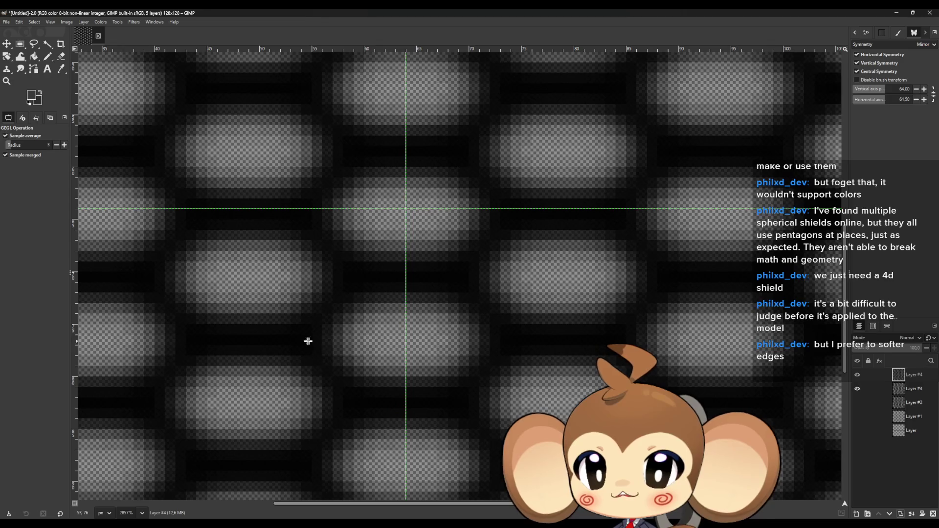
{"action": "scroll", "coordinate": [308, 341], "scroll_direction": "up", "scroll_amount": 1}
{"action": "scroll", "coordinate": [312, 343], "scroll_direction": "down", "scroll_amount": 2}
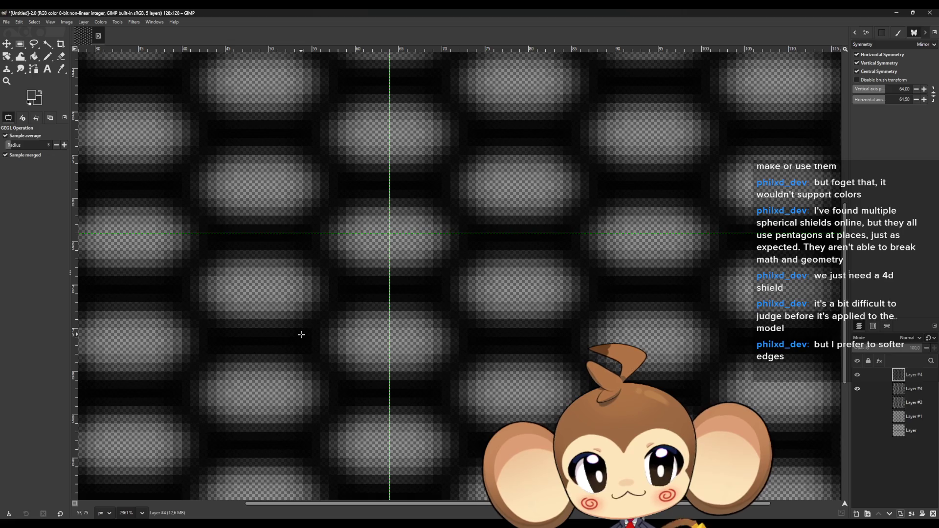
{"action": "scroll", "coordinate": [301, 335], "scroll_direction": "down", "scroll_amount": 2}
{"action": "scroll", "coordinate": [300, 331], "scroll_direction": "down", "scroll_amount": 1}
{"action": "scroll", "coordinate": [339, 342], "scroll_direction": "up", "scroll_amount": 2}
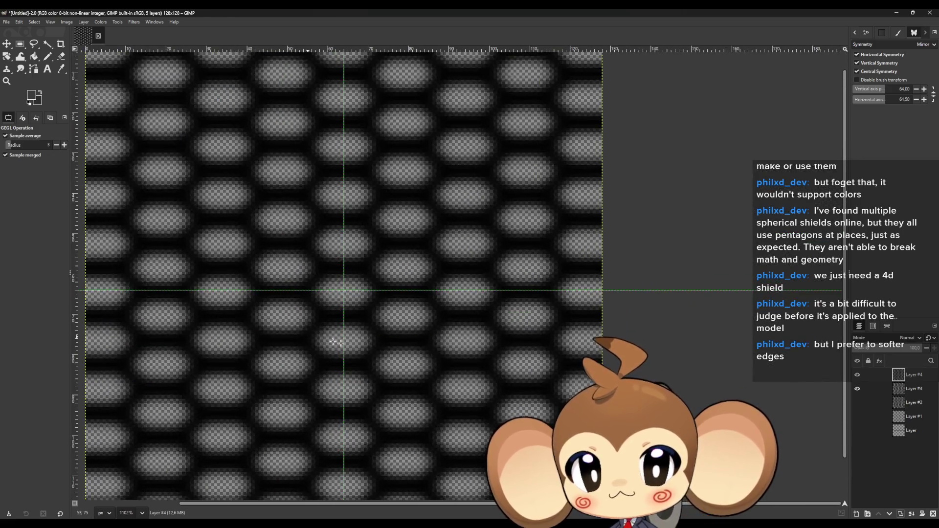
{"action": "left_click", "coordinate": [932, 514]}
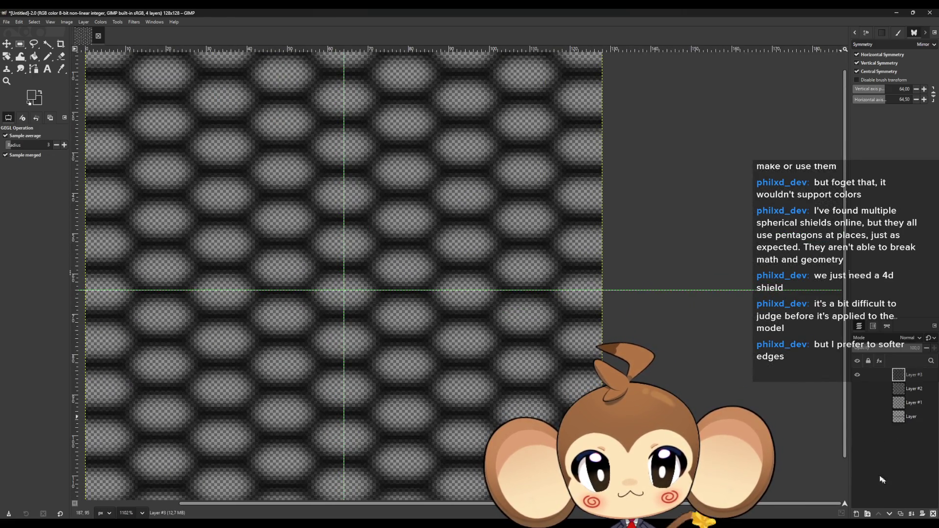
- Set Fuzzy Select to threshold 64 without antialiasing and show Layer #1 again
{"action": "key", "text": "u"}
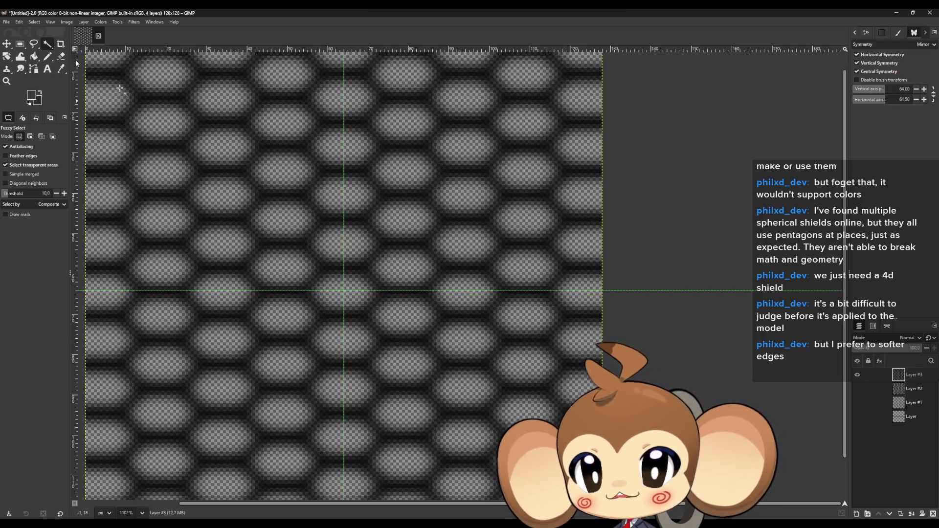
{"action": "scroll", "coordinate": [330, 304], "scroll_direction": "up", "scroll_amount": 1}
{"action": "scroll", "coordinate": [329, 303], "scroll_direction": "up", "scroll_amount": 2}
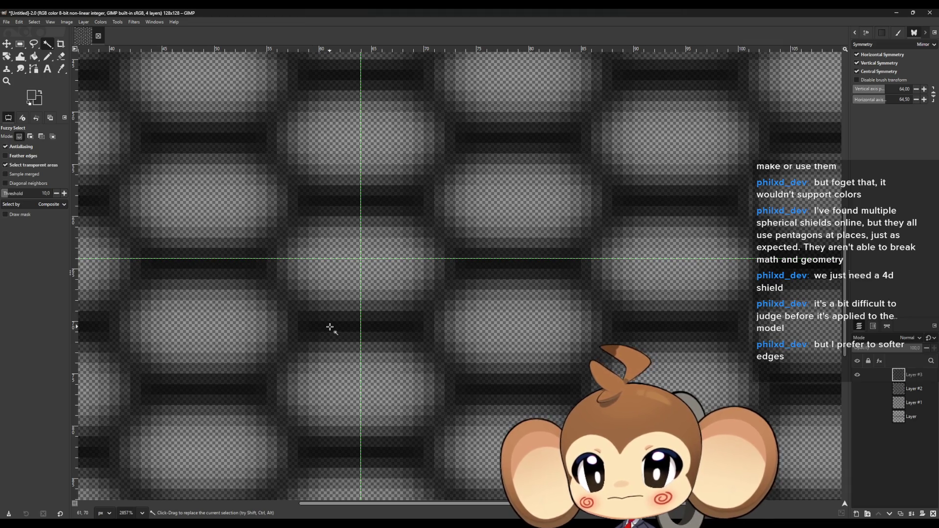
{"action": "scroll", "coordinate": [329, 328], "scroll_direction": "down", "scroll_amount": 2}
{"action": "scroll", "coordinate": [330, 327], "scroll_direction": "down", "scroll_amount": 1}
{"action": "scroll", "coordinate": [329, 328], "scroll_direction": "down", "scroll_amount": 1}
{"action": "scroll", "coordinate": [285, 329], "scroll_direction": "down", "scroll_amount": 1}
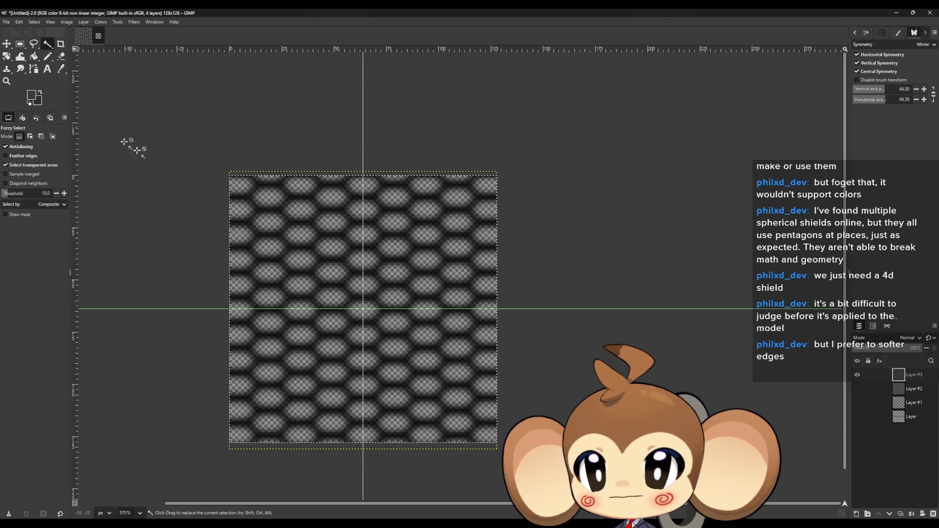
{"action": "scroll", "coordinate": [218, 174], "scroll_direction": "up", "scroll_amount": 2}
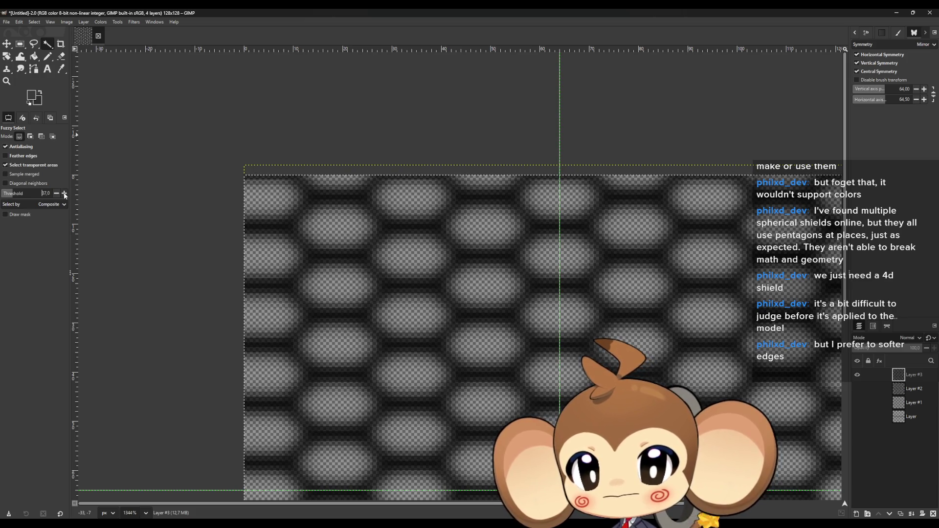
{"action": "left_click", "coordinate": [65, 194]}
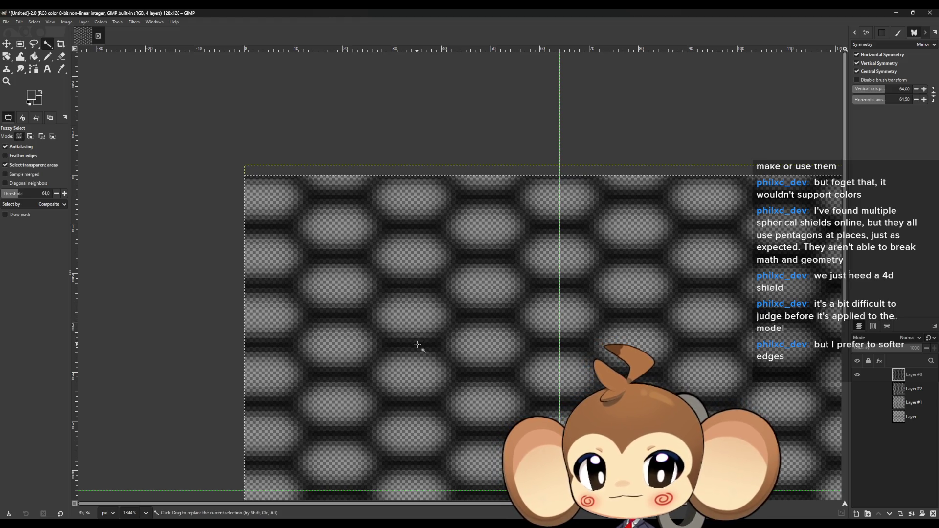
{"action": "left_click", "coordinate": [6, 146]}
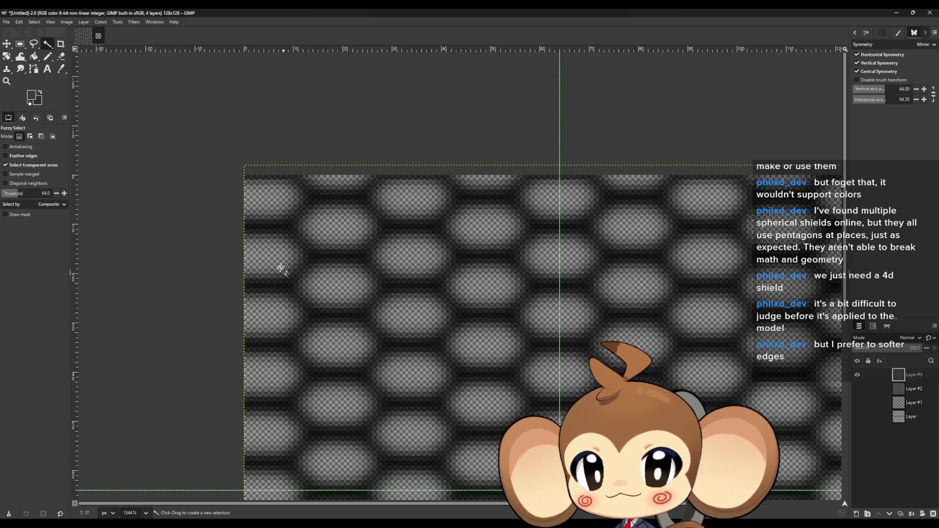
{"action": "left_click", "coordinate": [857, 403]}
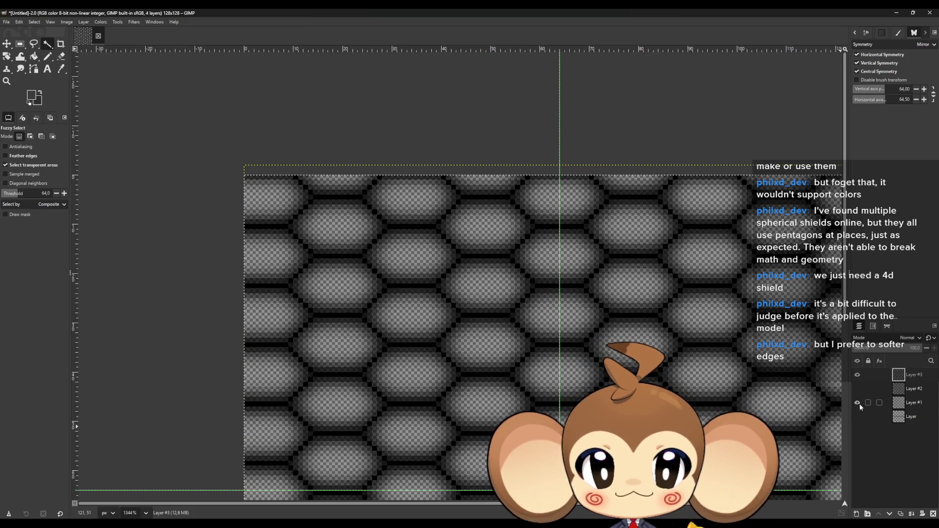
{"action": "scroll", "coordinate": [710, 409], "scroll_direction": "up", "scroll_amount": 2, "text": "ctrl"}
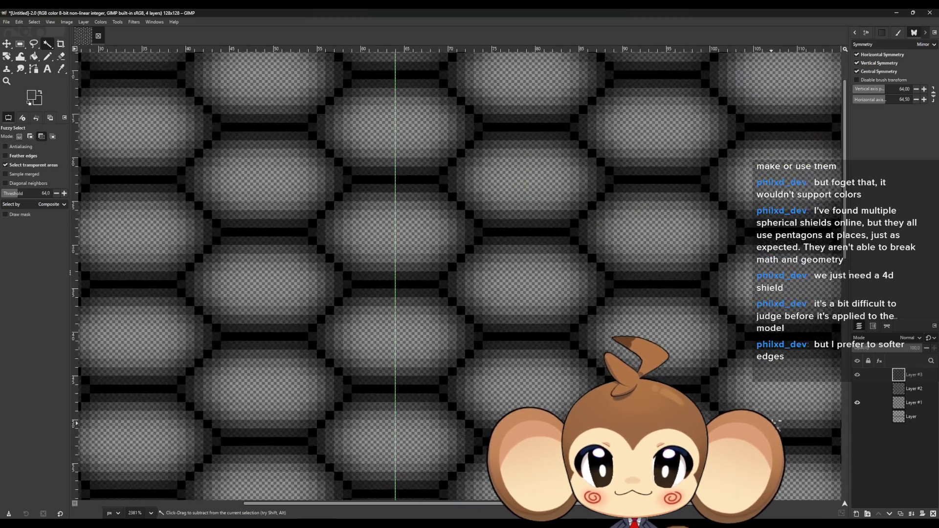
{"action": "scroll", "coordinate": [513, 330], "scroll_direction": "up", "scroll_amount": 2, "text": "ctrl"}
{"action": "scroll", "coordinate": [291, 257], "scroll_direction": "up", "scroll_amount": 1, "text": "ctrl"}
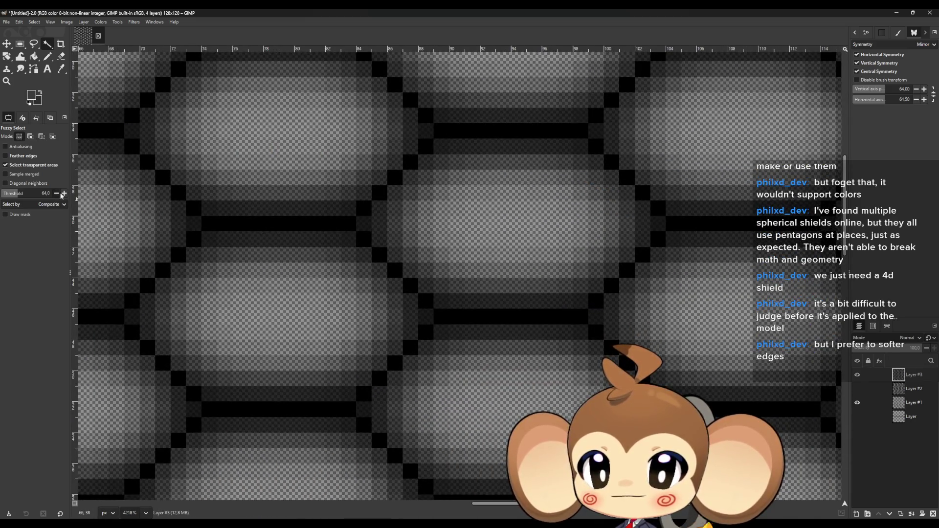
{"action": "left_click", "coordinate": [20, 44]}
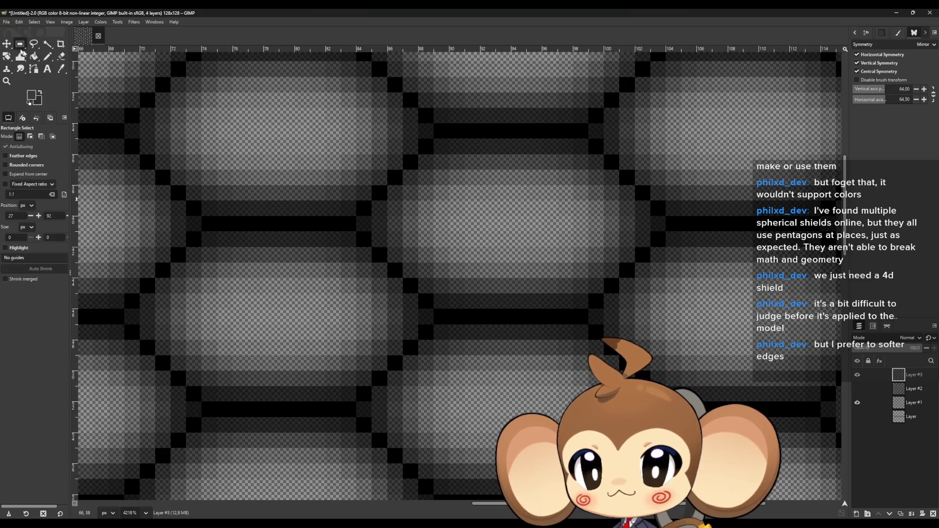
{"action": "scroll", "coordinate": [282, 255], "scroll_direction": "down", "scroll_amount": 4, "text": "ctrl"}
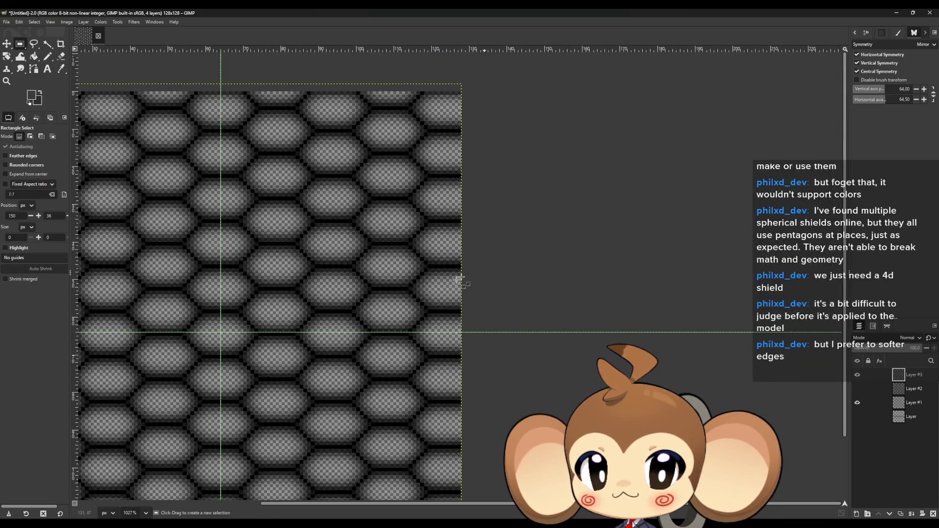
{"action": "scroll", "coordinate": [458, 275], "scroll_direction": "up", "scroll_amount": 2, "text": "ctrl"}
{"action": "scroll", "coordinate": [411, 314], "scroll_direction": "up", "scroll_amount": 2, "text": "ctrl"}
{"action": "left_click", "coordinate": [47, 45]}
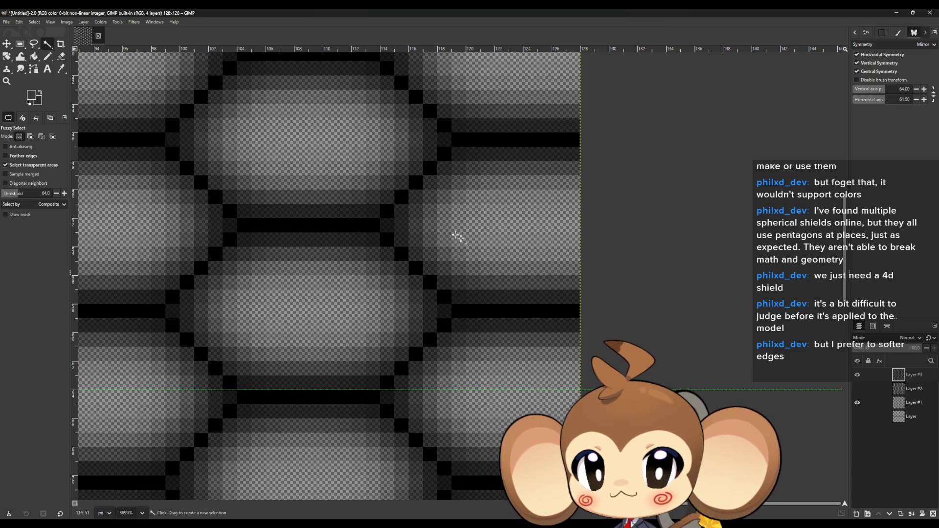
{"action": "left_click", "coordinate": [415, 271]}
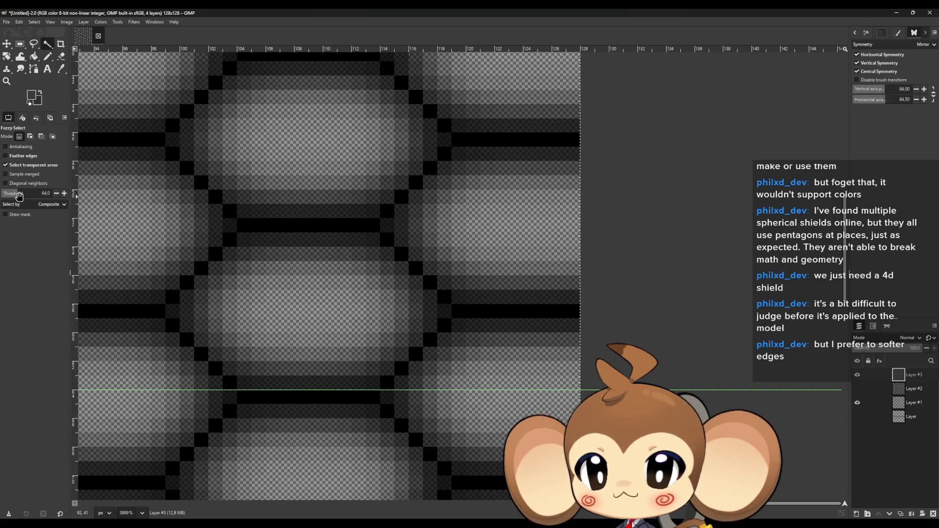
{"action": "left_click_drag", "start_coordinate": [22, 193], "coordinate": [3, 192]}
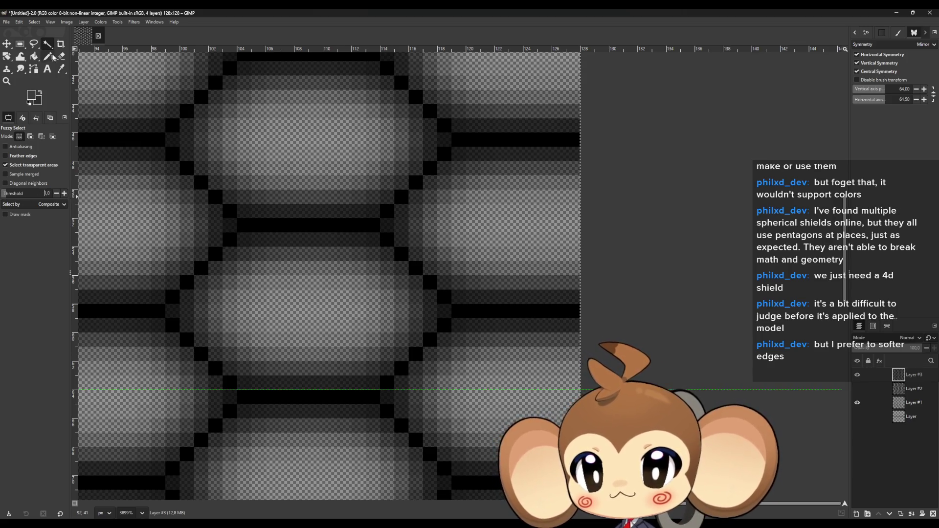
{"action": "left_click", "coordinate": [20, 44]}
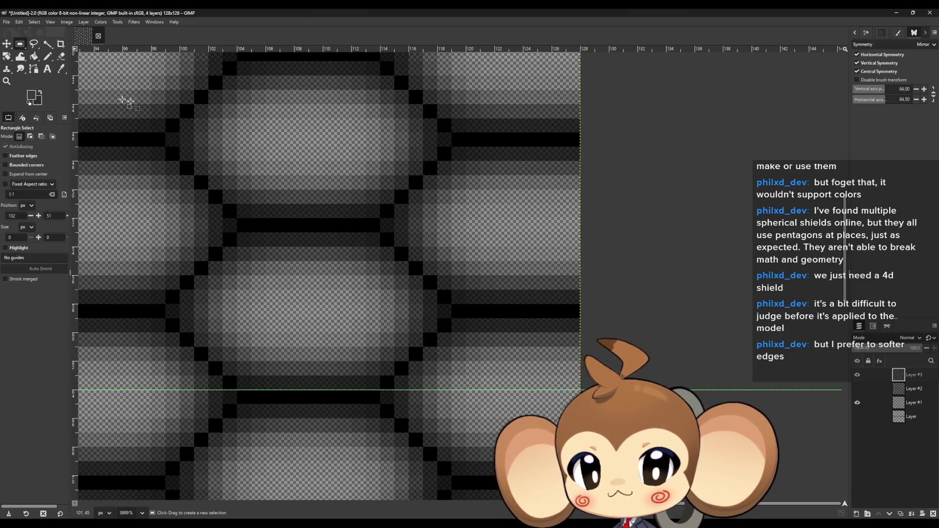
{"action": "left_click", "coordinate": [48, 44]}
{"action": "scroll", "coordinate": [469, 314], "scroll_direction": "down", "scroll_amount": 1}
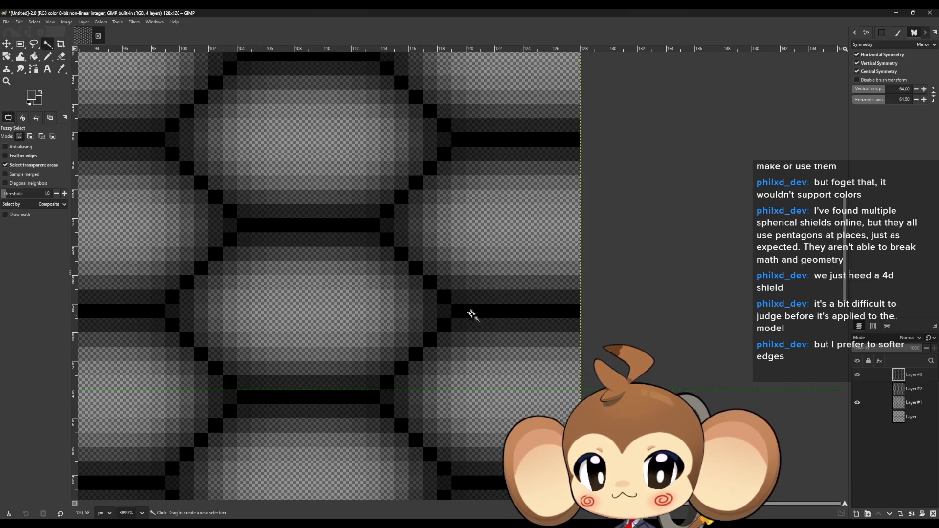
{"action": "scroll", "coordinate": [467, 313], "scroll_direction": "down", "scroll_amount": 1}
{"action": "scroll", "coordinate": [467, 312], "scroll_direction": "down", "scroll_amount": 3}
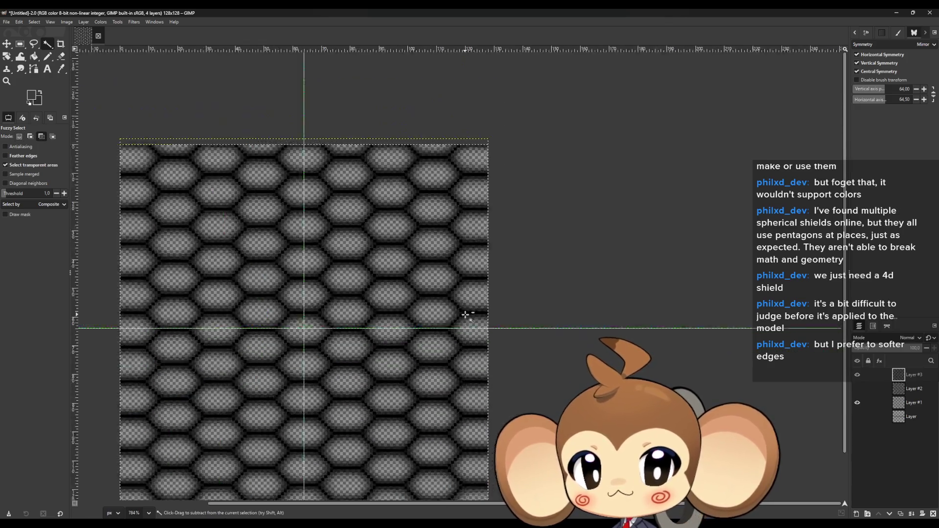
{"action": "scroll", "coordinate": [457, 314], "scroll_direction": "down", "scroll_amount": 1}
{"action": "scroll", "coordinate": [303, 297], "scroll_direction": "up", "scroll_amount": 1}
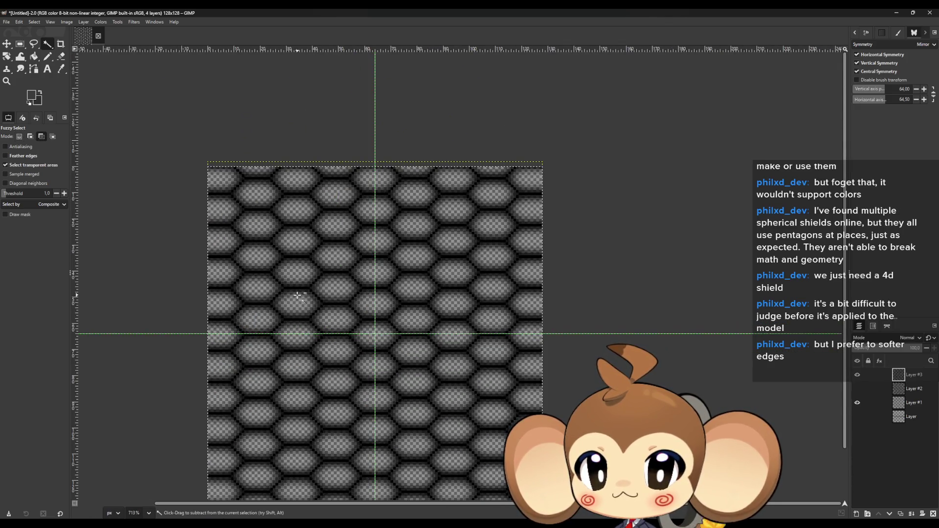
{"action": "key", "text": "ctrl"}
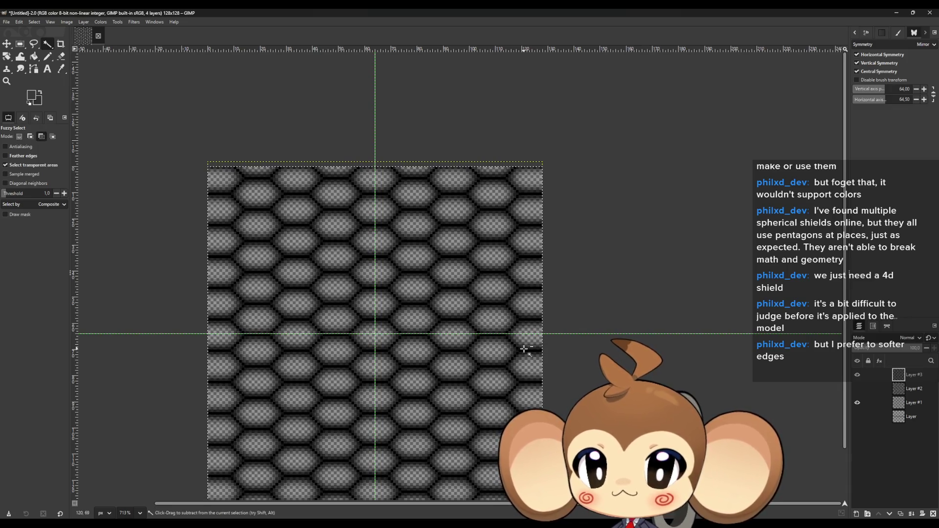
- Paste a temporary layer copy, hide Layer #1, delete the Layer #4 copy and keep Layer #3 visible
{"action": "key", "text": "ctrl+c"}
{"action": "key", "text": "ctrl+v"}
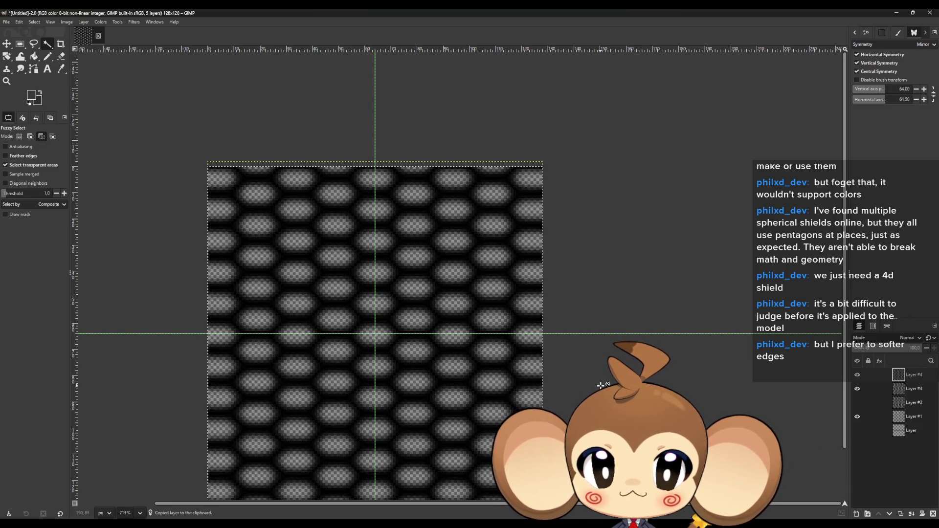
{"action": "left_click", "coordinate": [857, 389]}
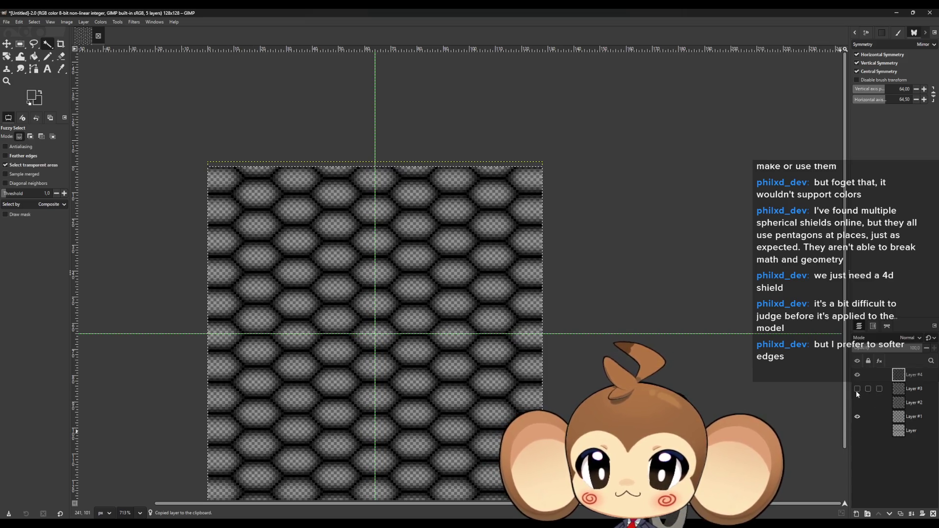
{"action": "left_click", "coordinate": [857, 416]}
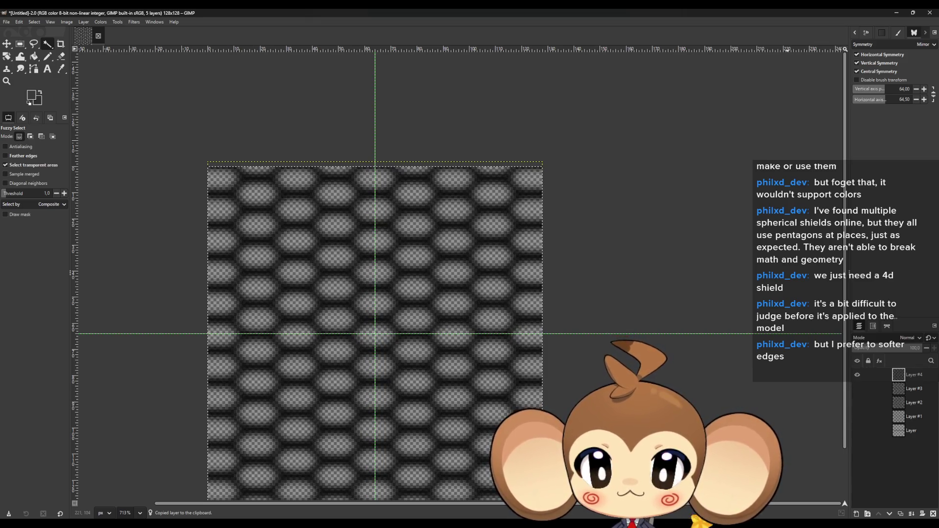
{"action": "left_click", "coordinate": [934, 514]}
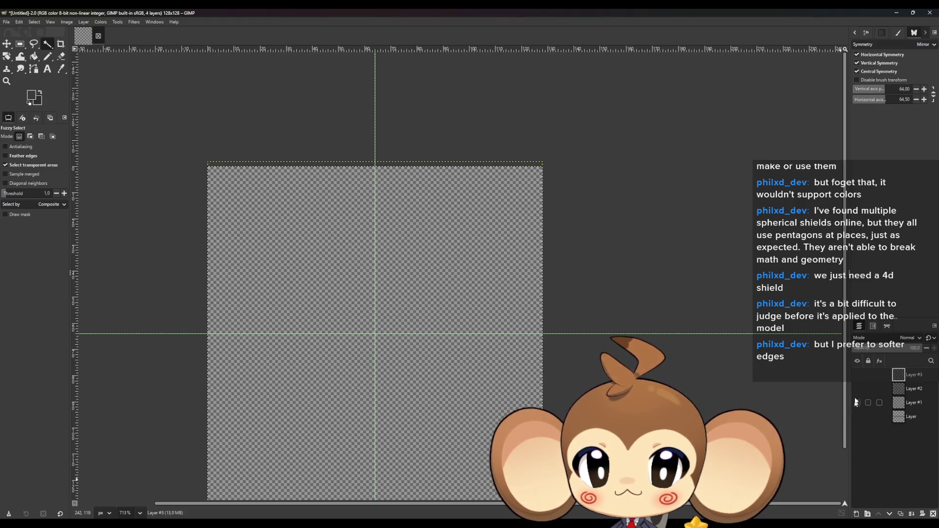
{"action": "left_click", "coordinate": [856, 375]}
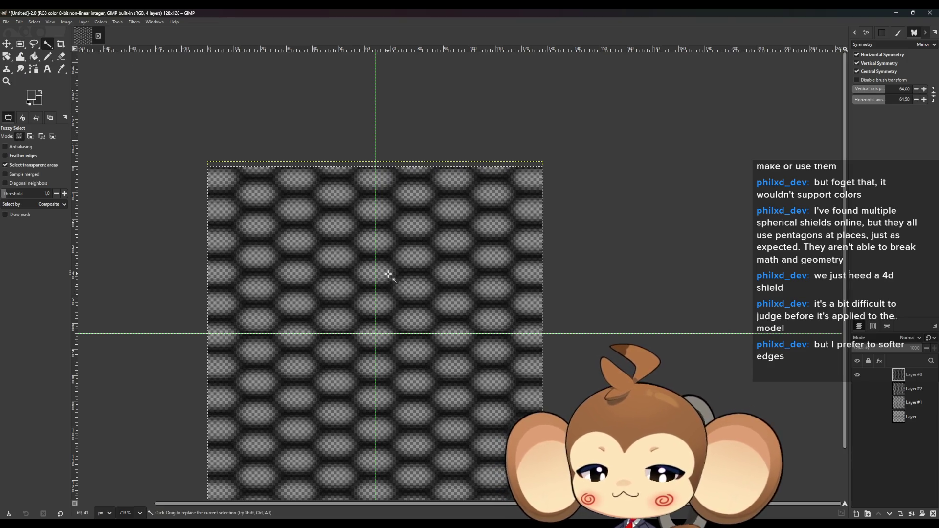
- Switch to Select by Color with antialiasing off and selection by the Alpha channel
{"action": "key", "text": "shift+o"}
{"action": "scroll", "coordinate": [489, 304], "scroll_direction": "up", "scroll_amount": 4}
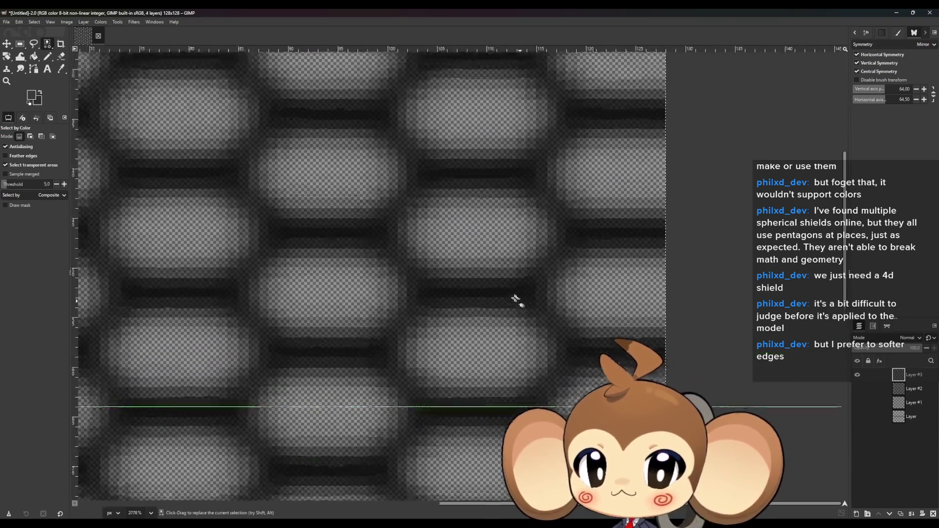
{"action": "scroll", "coordinate": [499, 296], "scroll_direction": "down", "scroll_amount": 3}
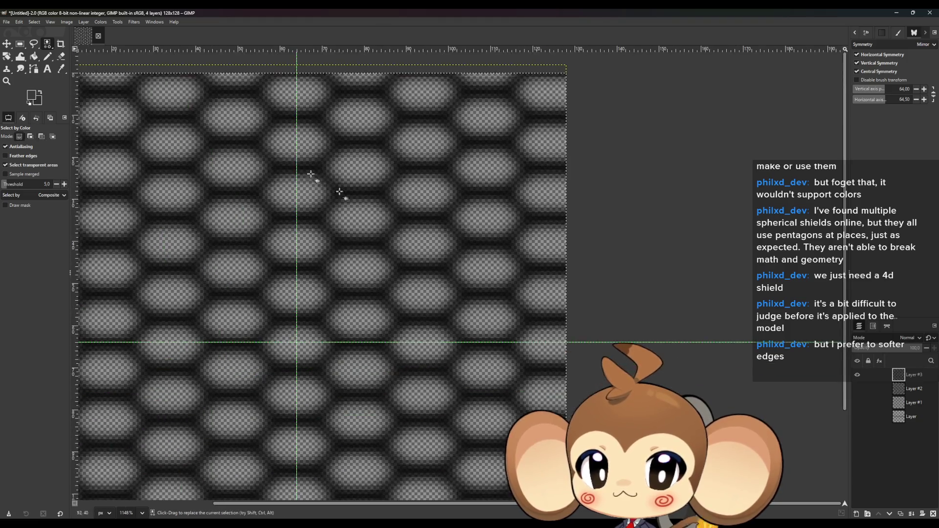
{"action": "left_click", "coordinate": [19, 45]}
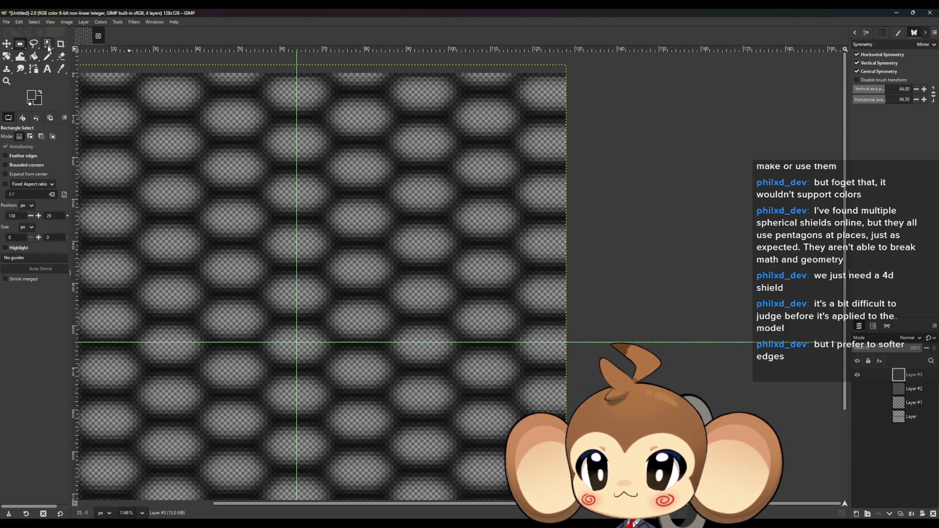
{"action": "left_click", "coordinate": [49, 46]}
{"action": "scroll", "coordinate": [484, 297], "scroll_direction": "up", "scroll_amount": 3}
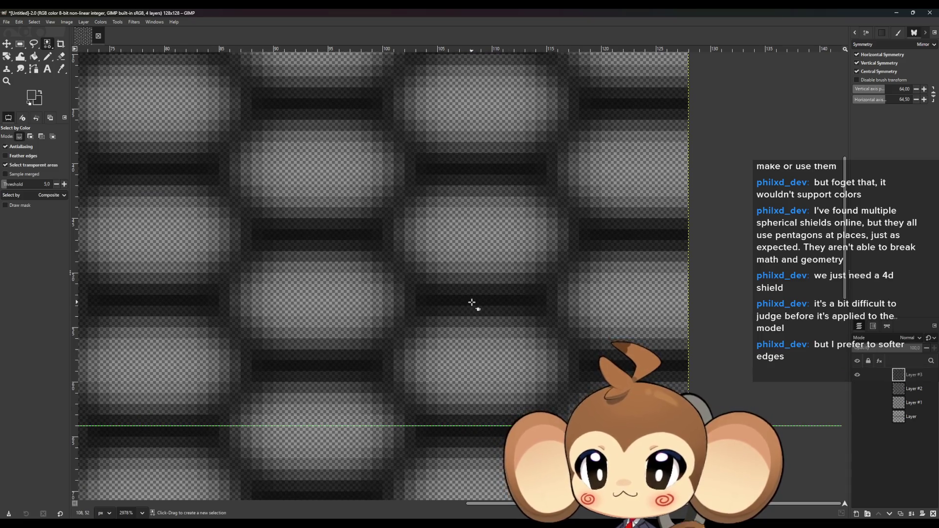
{"action": "scroll", "coordinate": [474, 304], "scroll_direction": "down", "scroll_amount": 4}
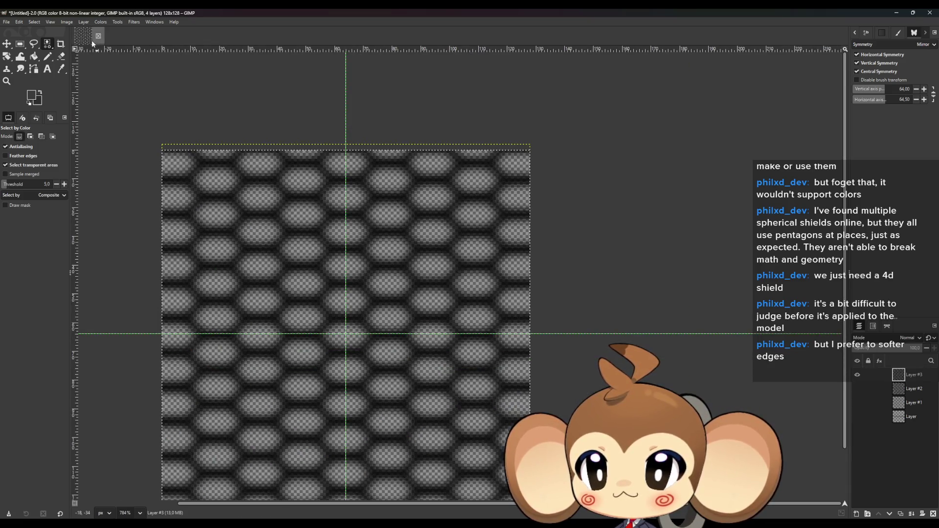
{"action": "key", "text": "r"}
{"action": "left_click", "coordinate": [650, 255]}
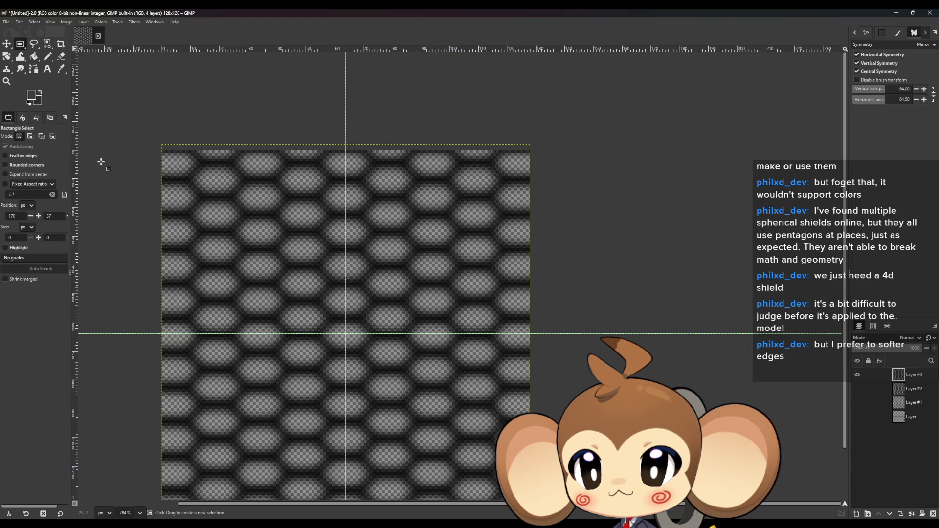
{"action": "left_click", "coordinate": [47, 45]}
{"action": "scroll", "coordinate": [480, 298], "scroll_direction": "up", "scroll_amount": 1}
{"action": "scroll", "coordinate": [479, 298], "scroll_direction": "up", "scroll_amount": 2}
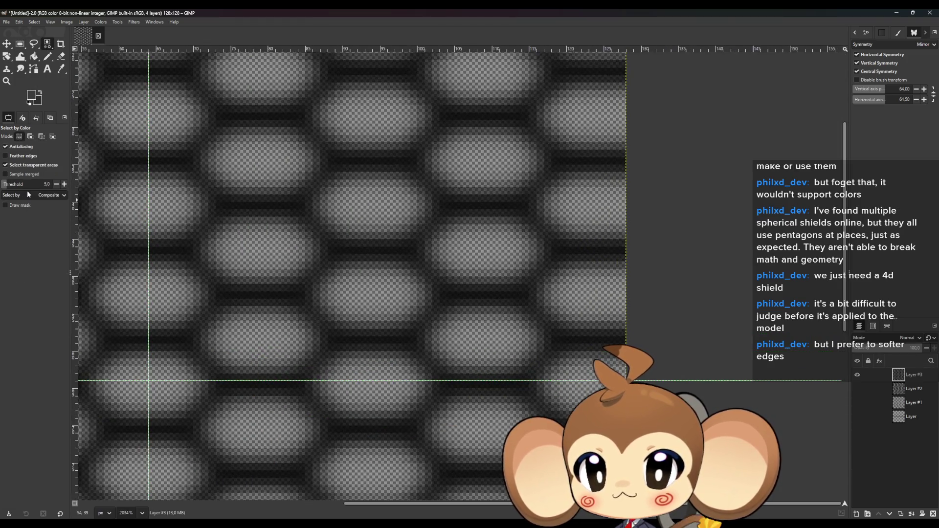
{"action": "left_click", "coordinate": [16, 151]}
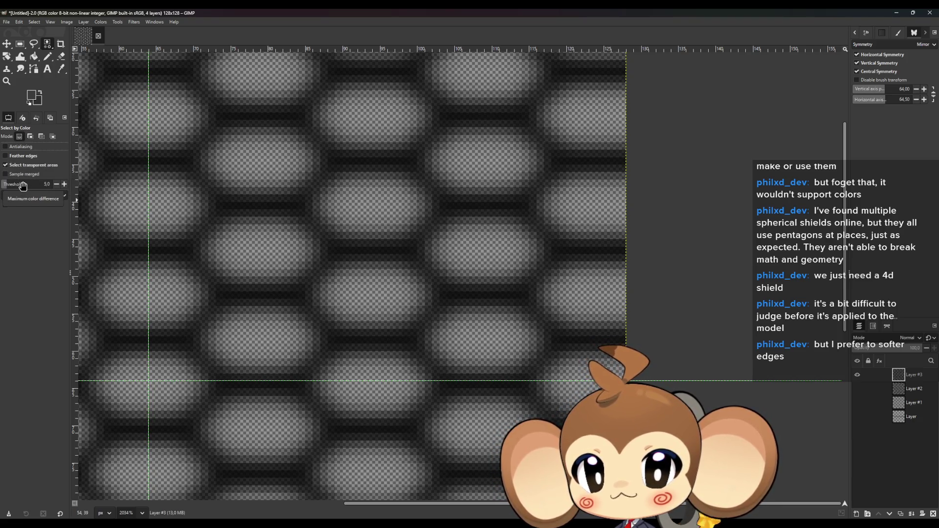
{"action": "left_click", "coordinate": [60, 197]}
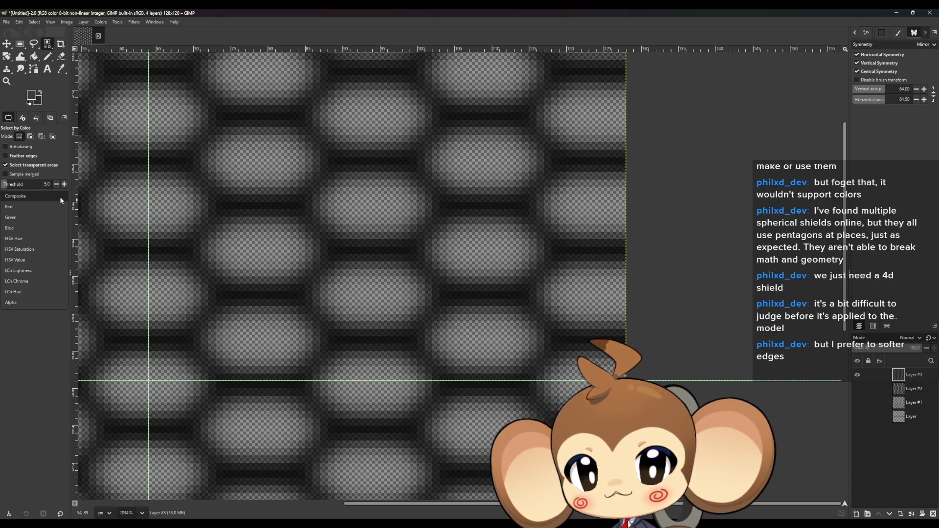
{"action": "left_click", "coordinate": [21, 302]}
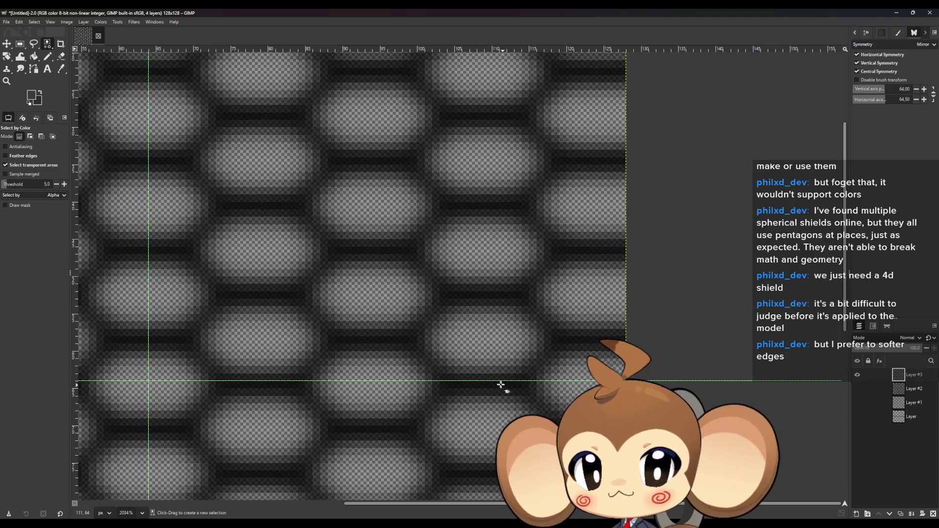
- Raise the threshold to 55, reselecting until every hexagon cell is outlined, and copy the selection
{"action": "left_click", "coordinate": [486, 294]}
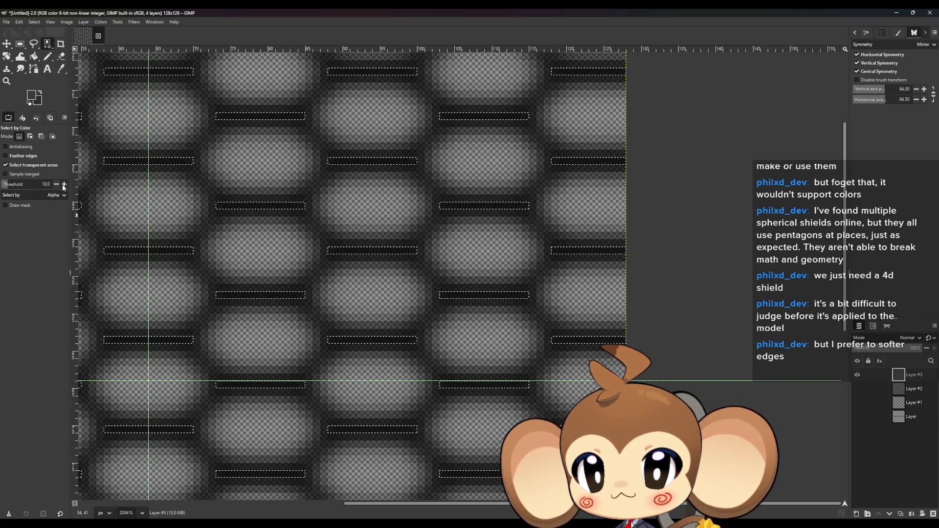
{"action": "left_click", "coordinate": [66, 184]}
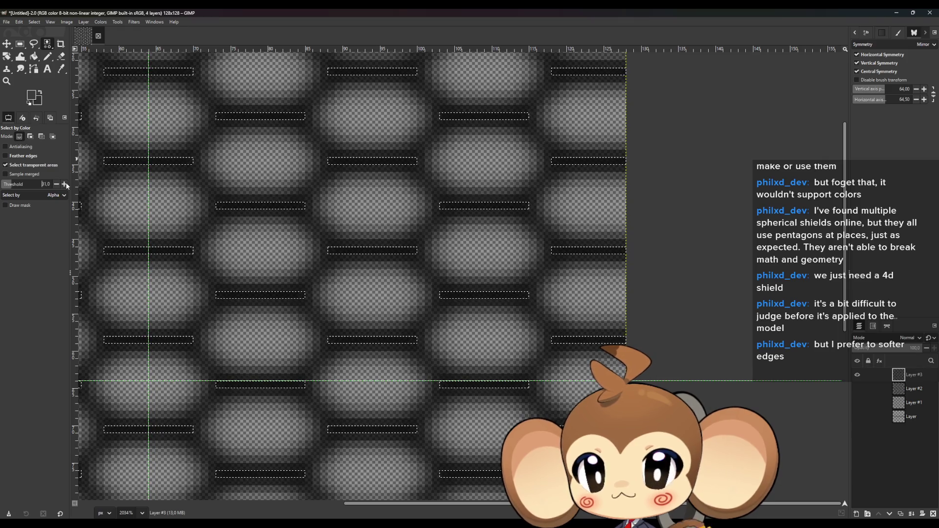
{"action": "left_click", "coordinate": [65, 185]}
{"action": "left_click", "coordinate": [473, 297]}
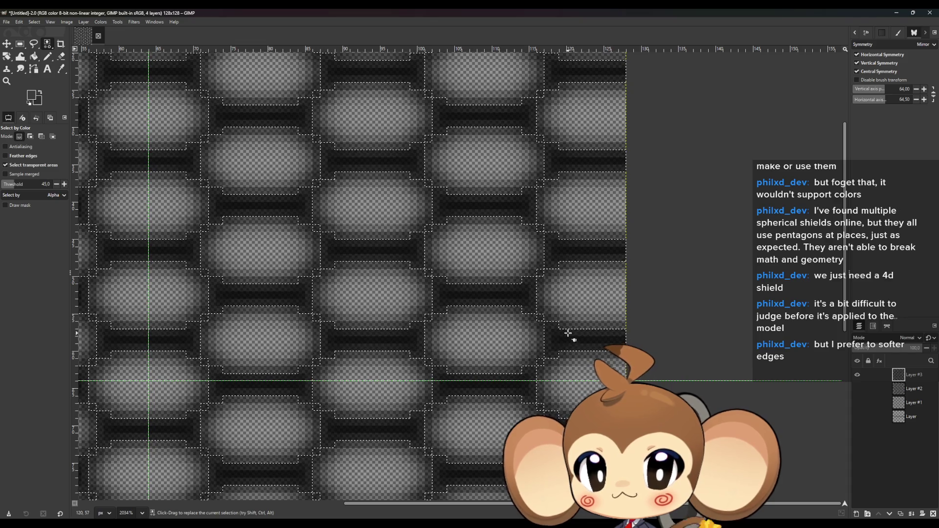
{"action": "scroll", "coordinate": [462, 331], "scroll_direction": "up", "scroll_amount": 1}
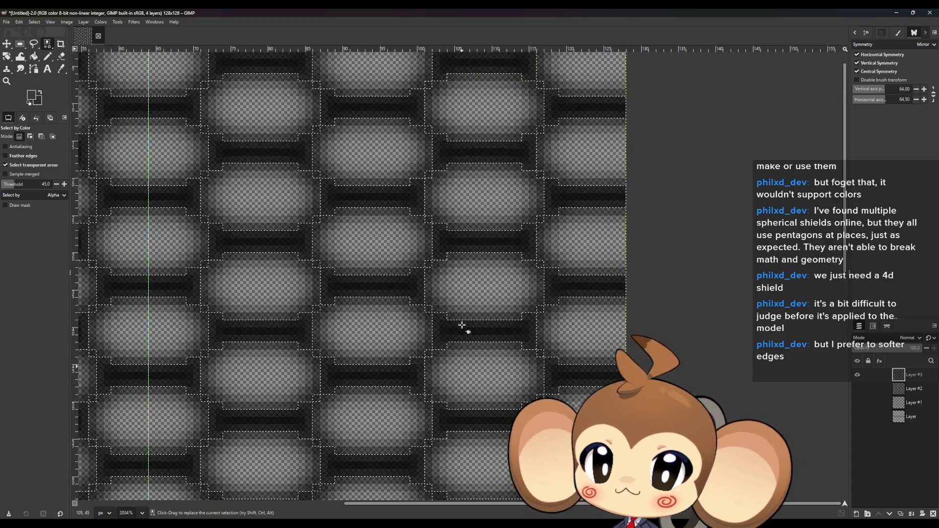
{"action": "scroll", "coordinate": [451, 320], "scroll_direction": "up", "scroll_amount": 1}
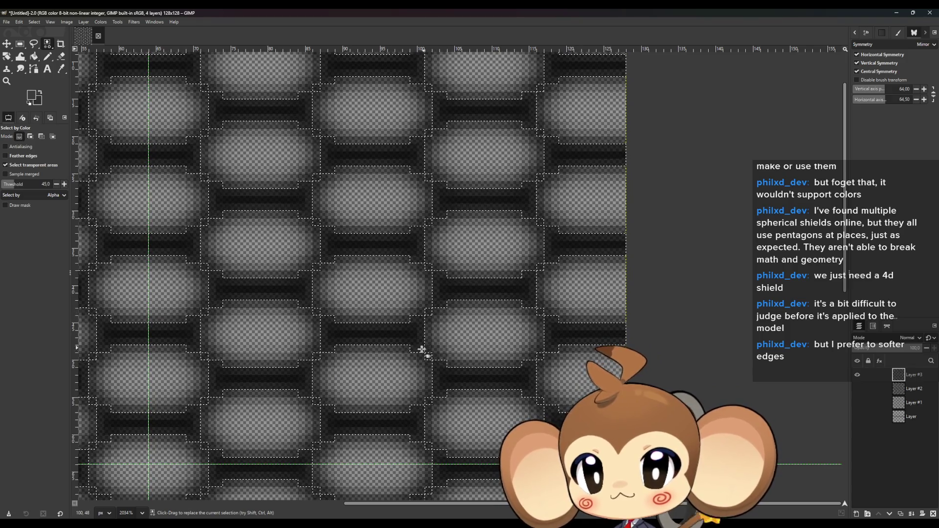
{"action": "left_click", "coordinate": [64, 184]}
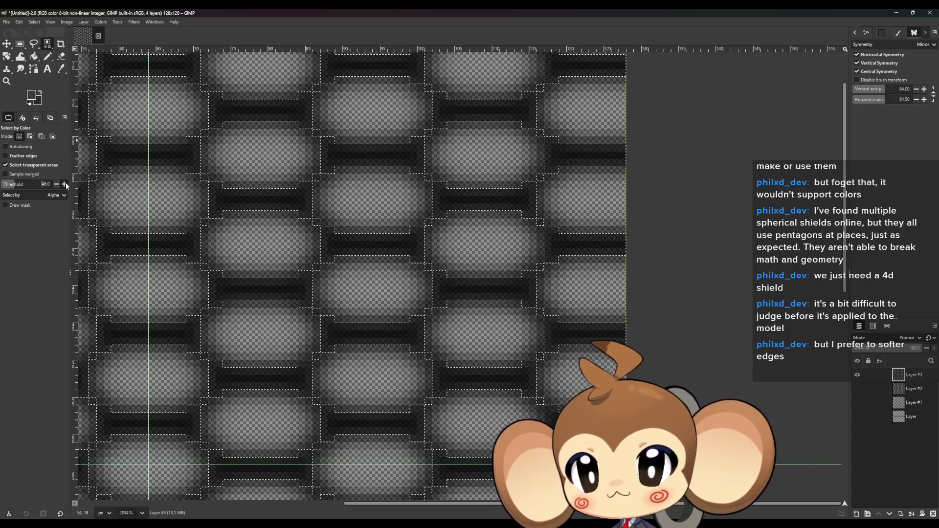
{"action": "left_click", "coordinate": [490, 288]}
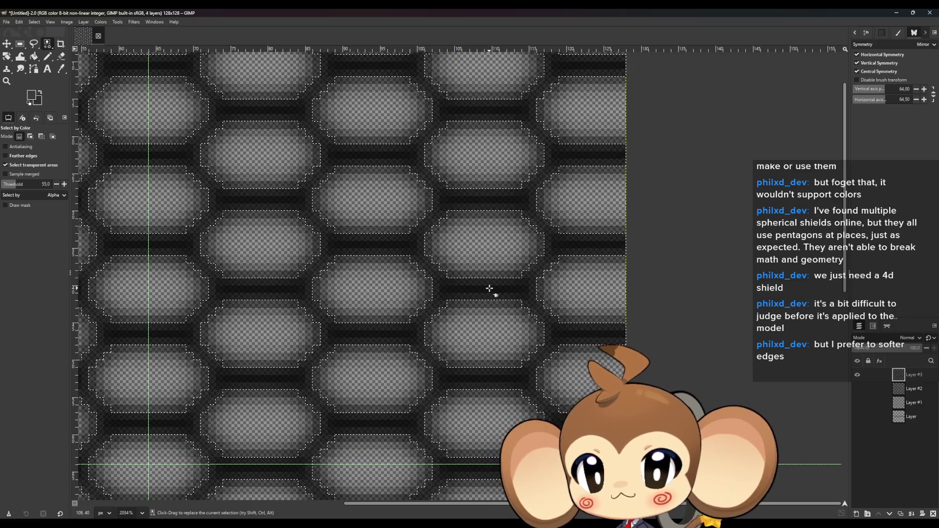
{"action": "scroll", "coordinate": [400, 297], "scroll_direction": "down", "scroll_amount": 5}
{"action": "scroll", "coordinate": [331, 304], "scroll_direction": "down", "scroll_amount": 2}
{"action": "key", "text": "ctrl+c"}
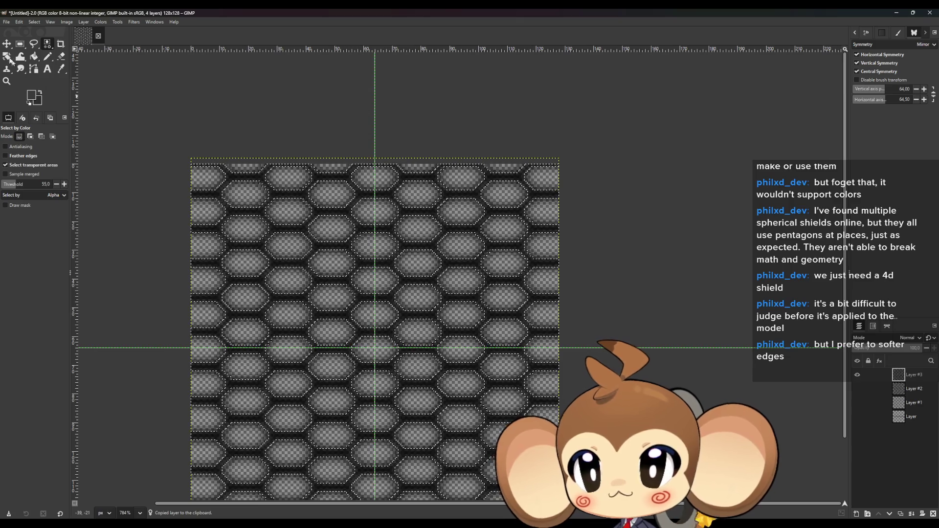
- Clear the selection and paste the copied hexagon pattern as a new top Layer #4
{"action": "key", "text": "m"}
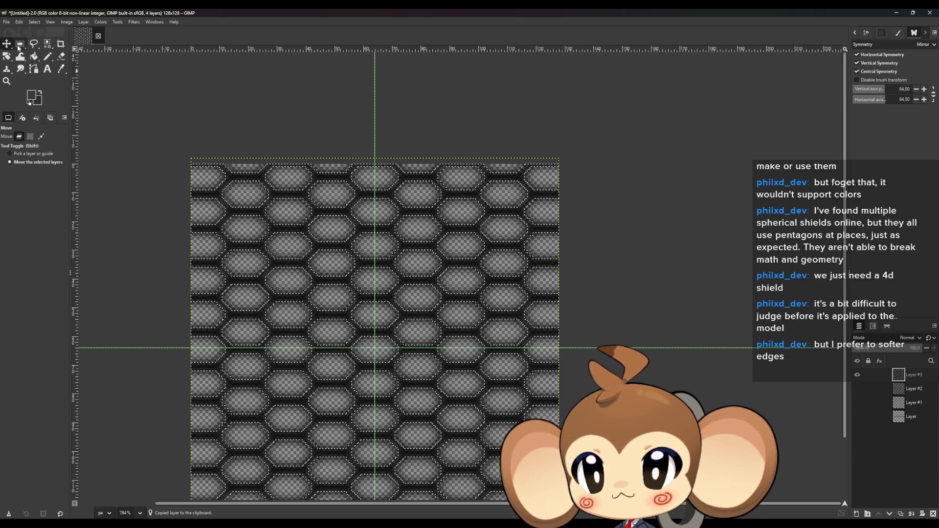
{"action": "left_click", "coordinate": [21, 44]}
{"action": "key", "text": "ctrl+shift+a"}
{"action": "left_click", "coordinate": [7, 45]}
{"action": "key", "text": "ctrl+v"}
{"action": "scroll", "coordinate": [419, 307], "scroll_direction": "up", "scroll_amount": 2}
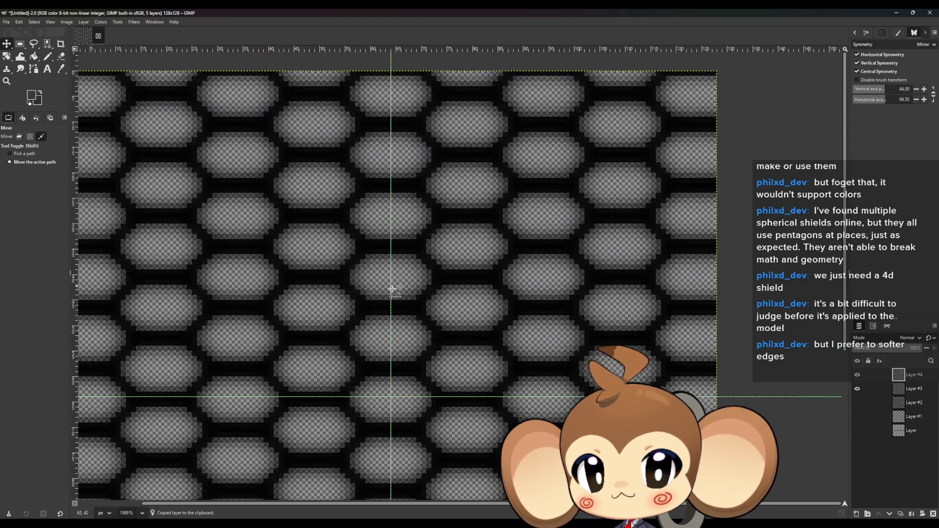
{"action": "scroll", "coordinate": [392, 290], "scroll_direction": "up", "scroll_amount": 2}
{"action": "scroll", "coordinate": [392, 310], "scroll_direction": "up", "scroll_amount": 1}
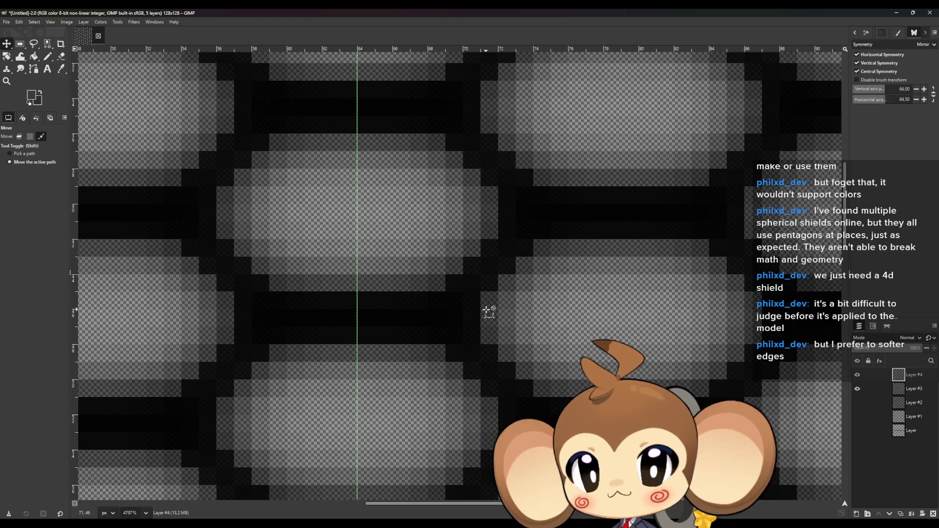
{"action": "key", "text": "ctrl+v"}
{"action": "key", "text": "ctrl+z"}
{"action": "key", "text": "ctrl+z"}
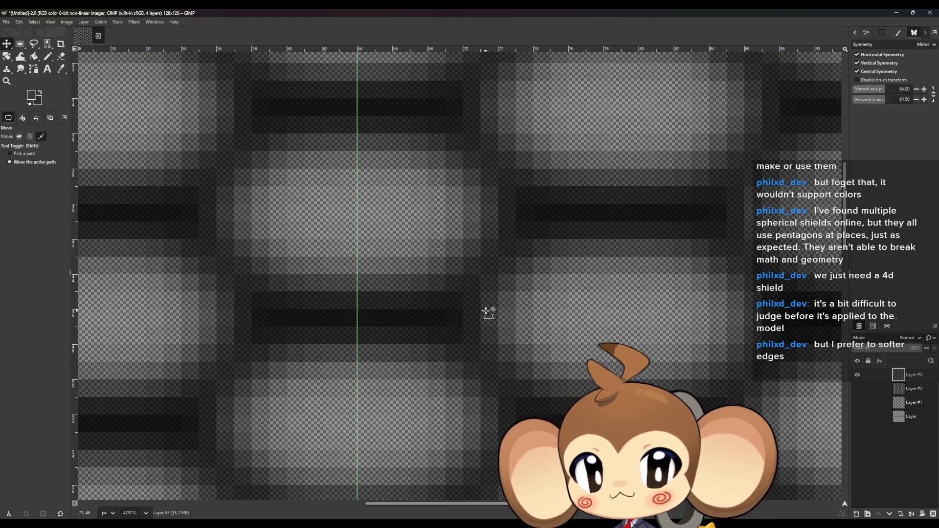
{"action": "key", "text": "ctrl+y"}
- Lower the top layer's opacity, comparing with it hidden, so the hexagon rims look softer
{"action": "mouse_move", "coordinate": [900, 347]}
{"action": "left_mouse_down"}
{"action": "mouse_move", "coordinate": [853, 350]}
{"action": "mouse_move", "coordinate": [891, 350]}
{"action": "mouse_move", "coordinate": [870, 350]}
{"action": "left_mouse_up"}
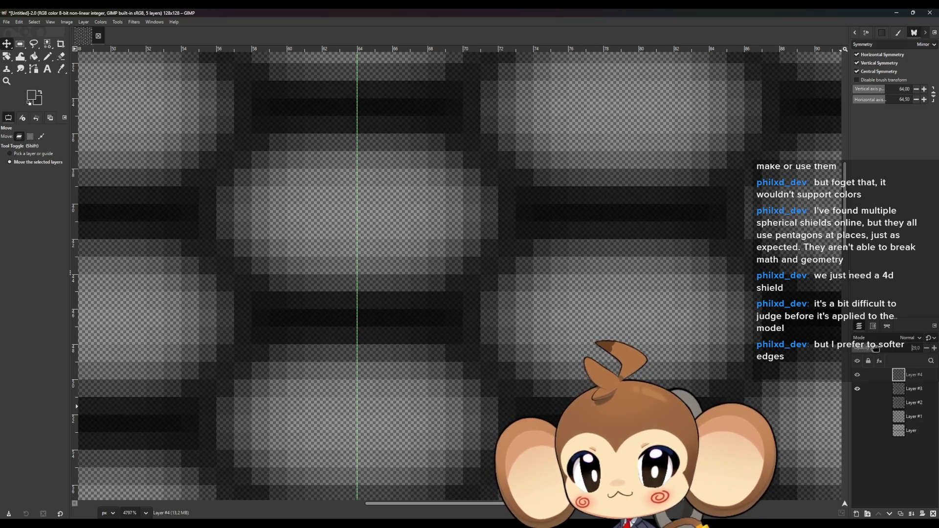
{"action": "scroll", "coordinate": [469, 366], "scroll_direction": "down", "scroll_amount": 2}
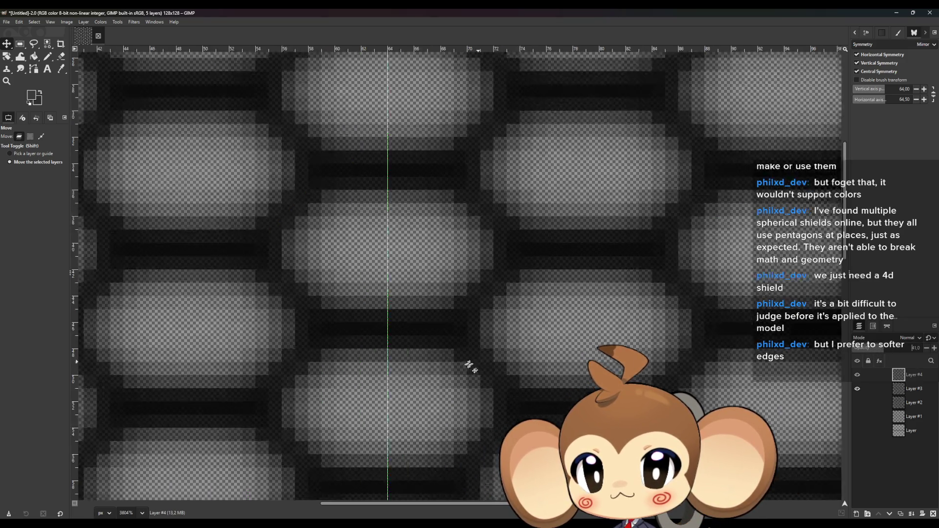
{"action": "scroll", "coordinate": [469, 367], "scroll_direction": "down", "scroll_amount": 2}
{"action": "scroll", "coordinate": [438, 401], "scroll_direction": "up", "scroll_amount": 1}
{"action": "scroll", "coordinate": [437, 400], "scroll_direction": "up", "scroll_amount": 1}
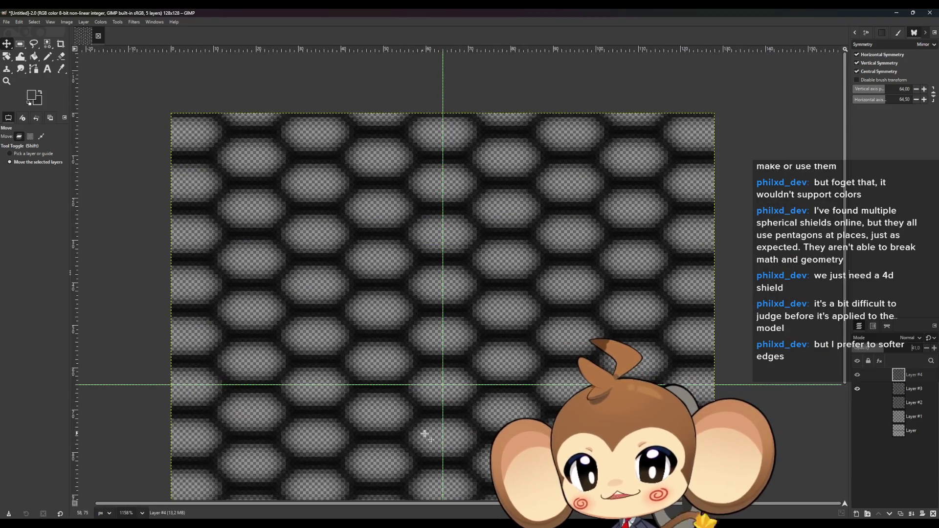
{"action": "scroll", "coordinate": [426, 434], "scroll_direction": "up", "scroll_amount": 1}
{"action": "scroll", "coordinate": [403, 381], "scroll_direction": "down", "scroll_amount": 2}
{"action": "scroll", "coordinate": [413, 419], "scroll_direction": "up", "scroll_amount": 2}
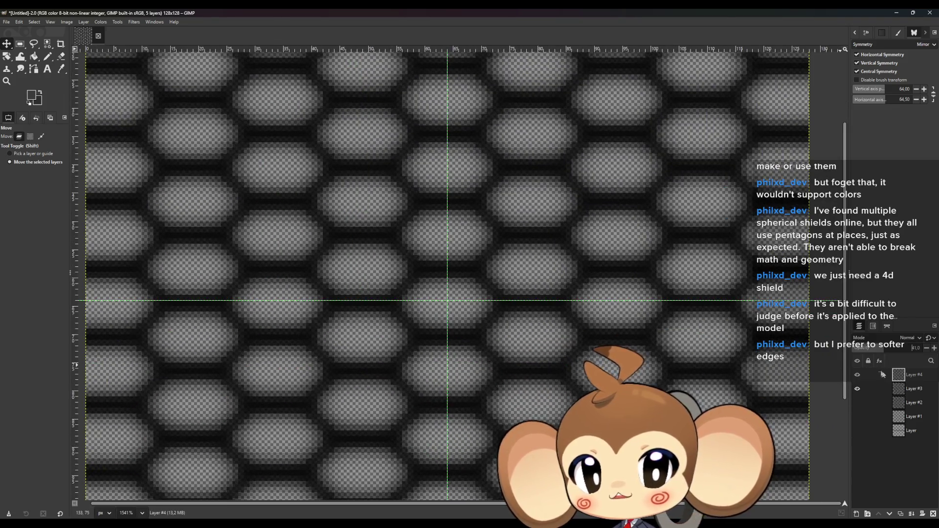
{"action": "left_click", "coordinate": [858, 374]}
{"action": "left_click", "coordinate": [857, 375]}
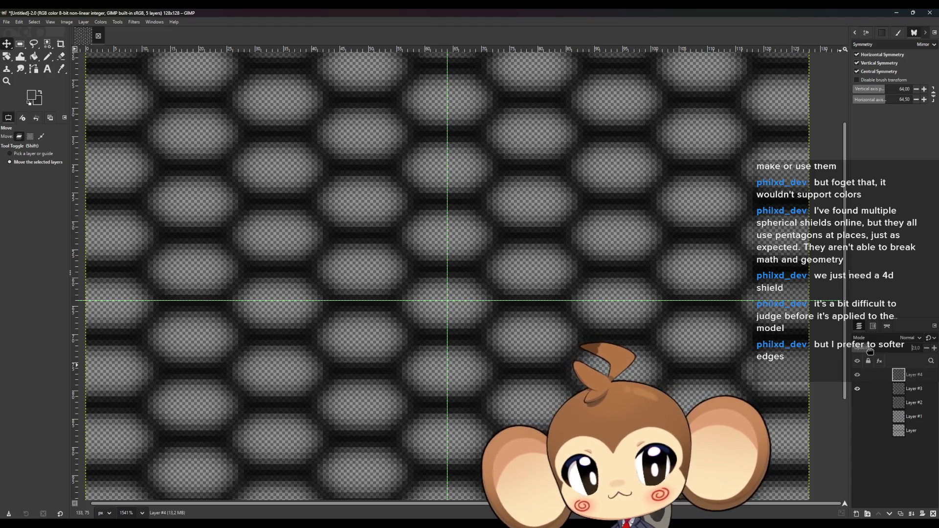
{"action": "left_click_drag", "start_coordinate": [870, 352], "coordinate": [844, 349]}
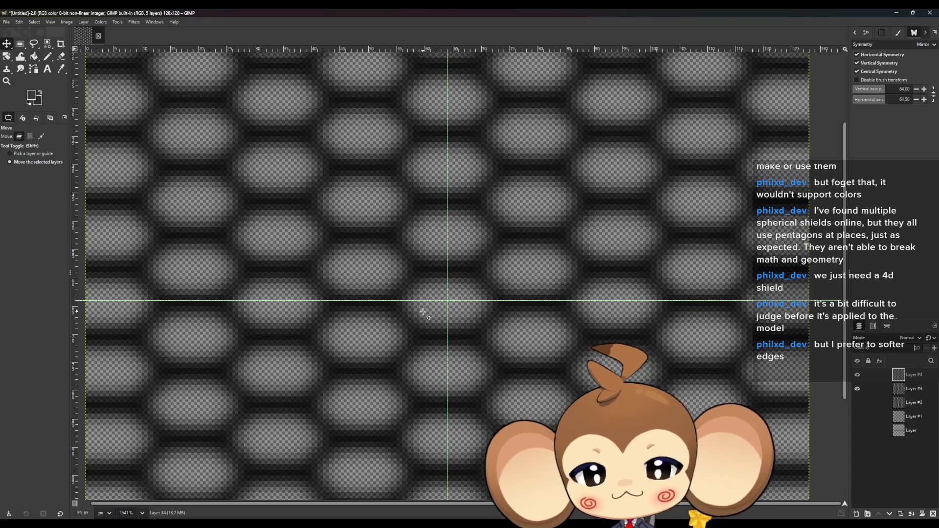
{"action": "scroll", "coordinate": [419, 315], "scroll_direction": "down", "scroll_amount": 3}
{"action": "scroll", "coordinate": [420, 400], "scroll_direction": "up", "scroll_amount": 1}
{"action": "scroll", "coordinate": [419, 400], "scroll_direction": "down", "scroll_amount": 2}
{"action": "scroll", "coordinate": [419, 400], "scroll_direction": "up", "scroll_amount": 1}
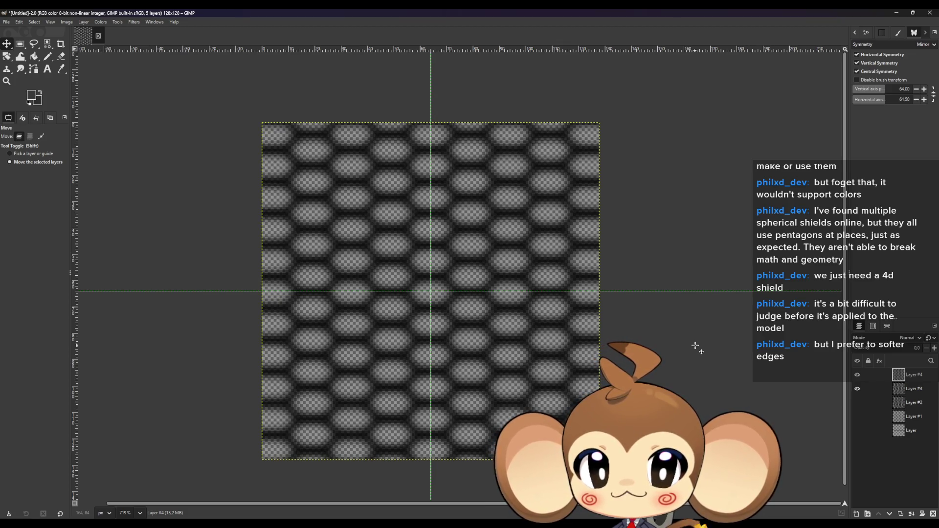
- Compare layer visibilities and keep Layer #2 shown instead of Layer #3 beneath Layer #4
{"action": "left_click", "coordinate": [892, 350]}
{"action": "left_click", "coordinate": [857, 375]}
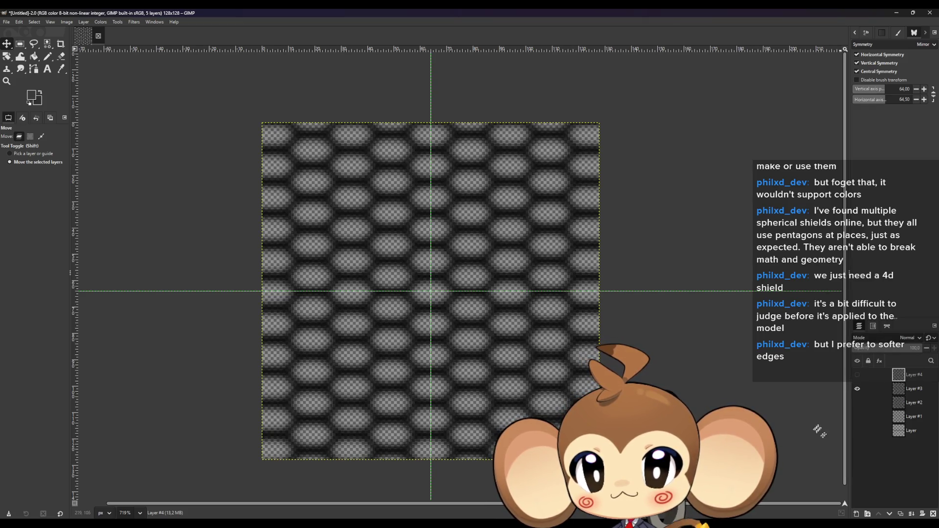
{"action": "left_click", "coordinate": [860, 404]}
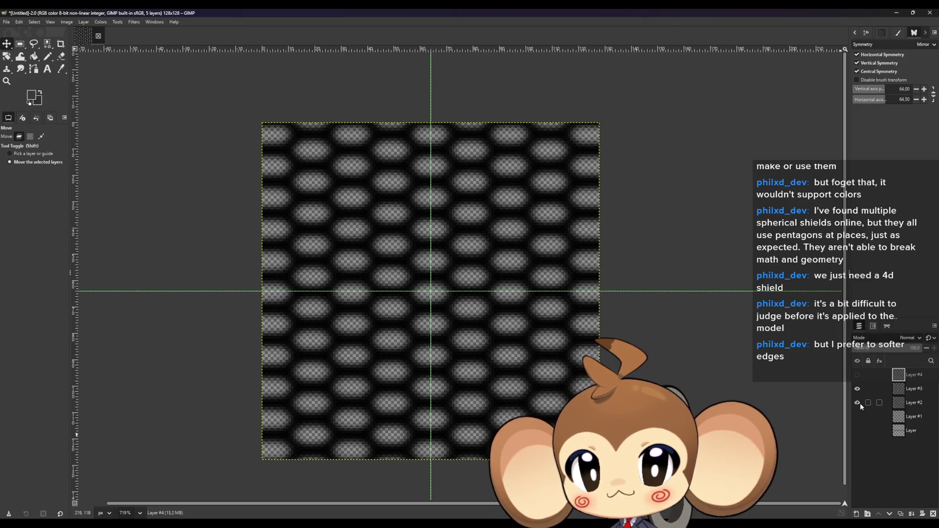
{"action": "left_click", "coordinate": [858, 393]}
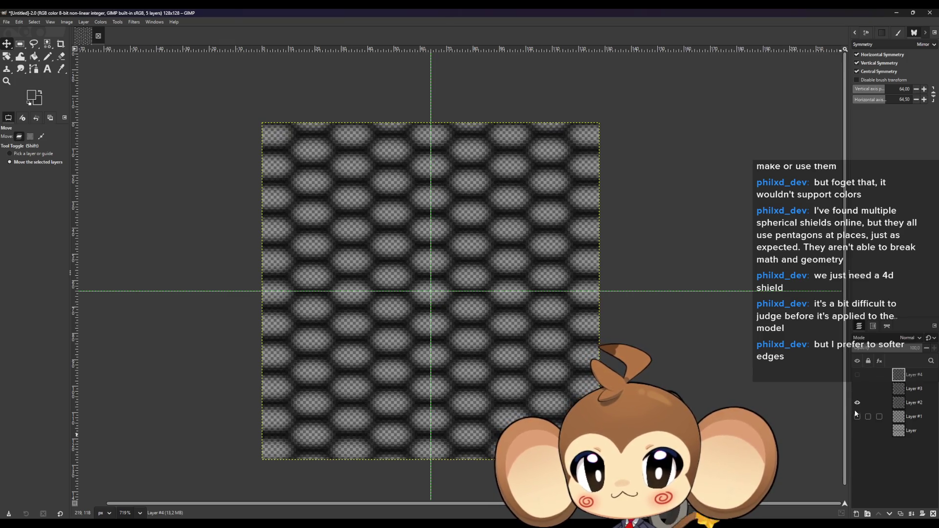
{"action": "left_click", "coordinate": [855, 415]}
{"action": "left_click", "coordinate": [856, 415]}
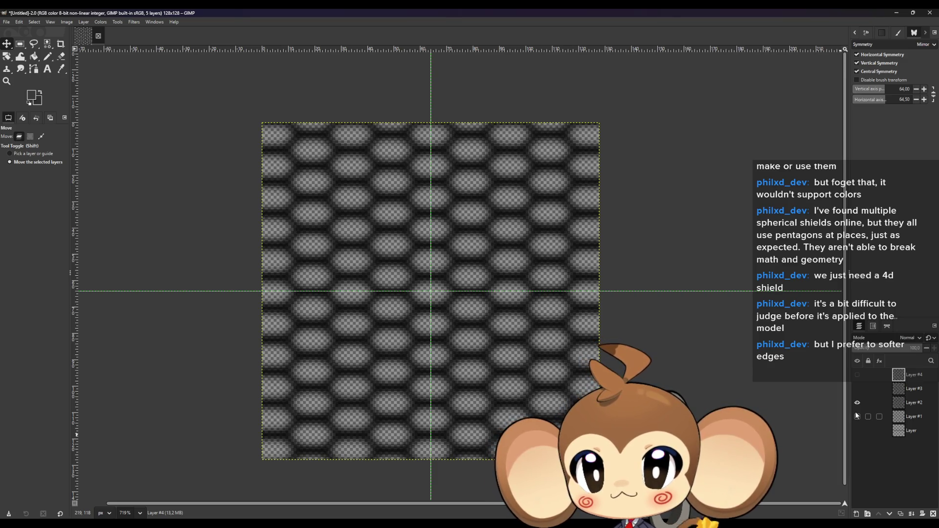
{"action": "scroll", "coordinate": [468, 348], "scroll_direction": "up", "scroll_amount": 5}
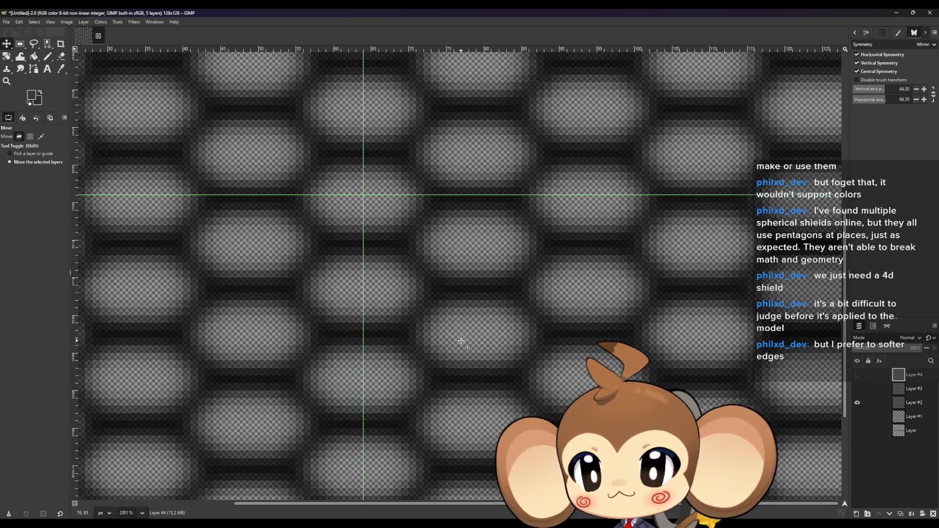
{"action": "left_click", "coordinate": [856, 375]}
{"action": "scroll", "coordinate": [513, 370], "scroll_direction": "down", "scroll_amount": 1}
{"action": "scroll", "coordinate": [510, 372], "scroll_direction": "down", "scroll_amount": 1}
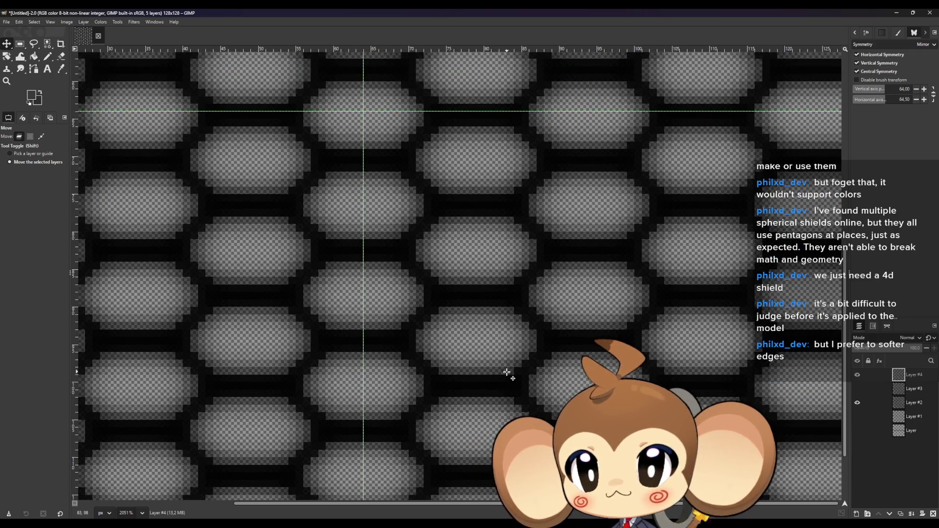
{"action": "scroll", "coordinate": [507, 374], "scroll_direction": "down", "scroll_amount": 1}
{"action": "scroll", "coordinate": [510, 375], "scroll_direction": "up", "scroll_amount": 1}
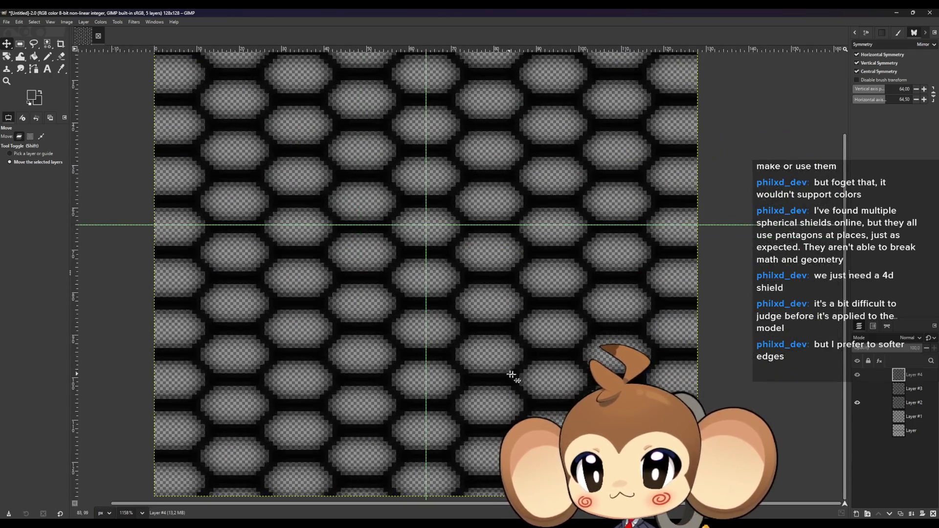
- Set Layer #4 to roughly half opacity, checking the softened hexagon rims with it hidden and shown
{"action": "left_click", "coordinate": [891, 348]}
{"action": "left_click_drag", "start_coordinate": [849, 340], "coordinate": [879, 340]}
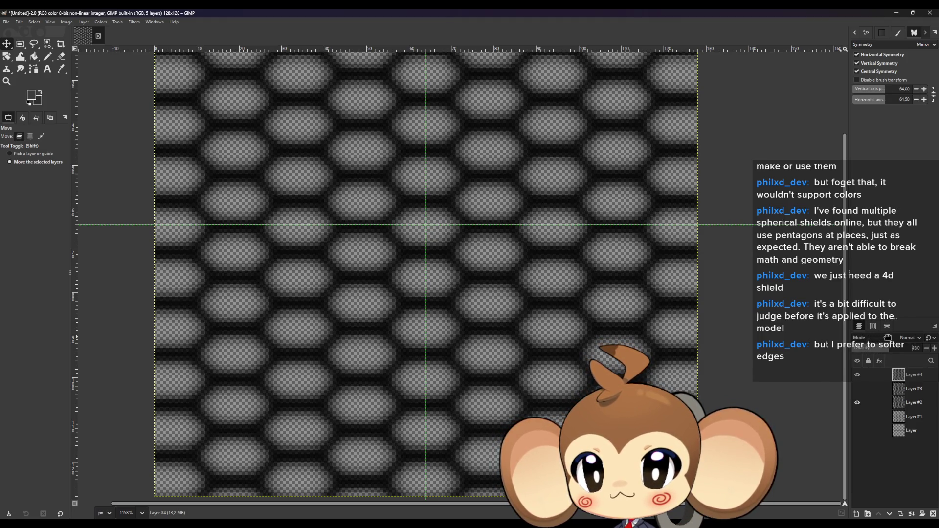
{"action": "left_click_drag", "start_coordinate": [898, 336], "coordinate": [886, 335]}
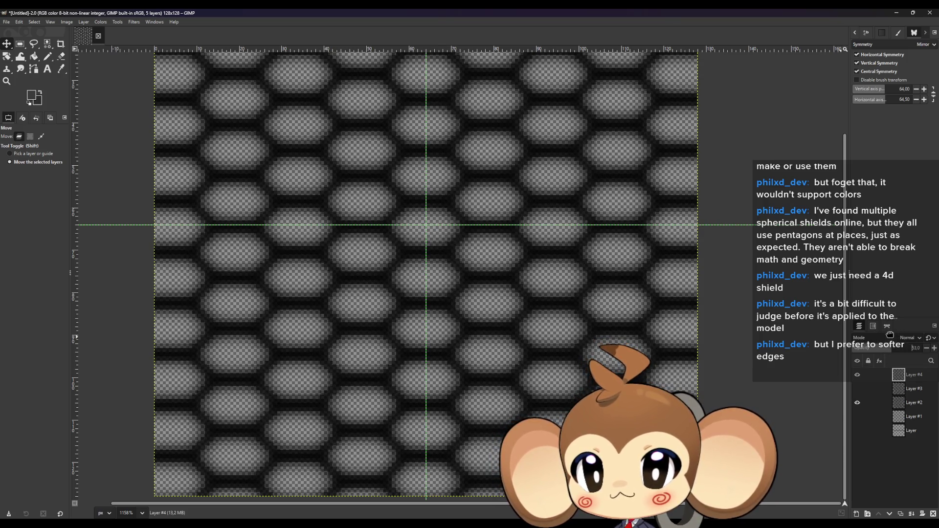
{"action": "scroll", "coordinate": [453, 333], "scroll_direction": "down", "scroll_amount": 2}
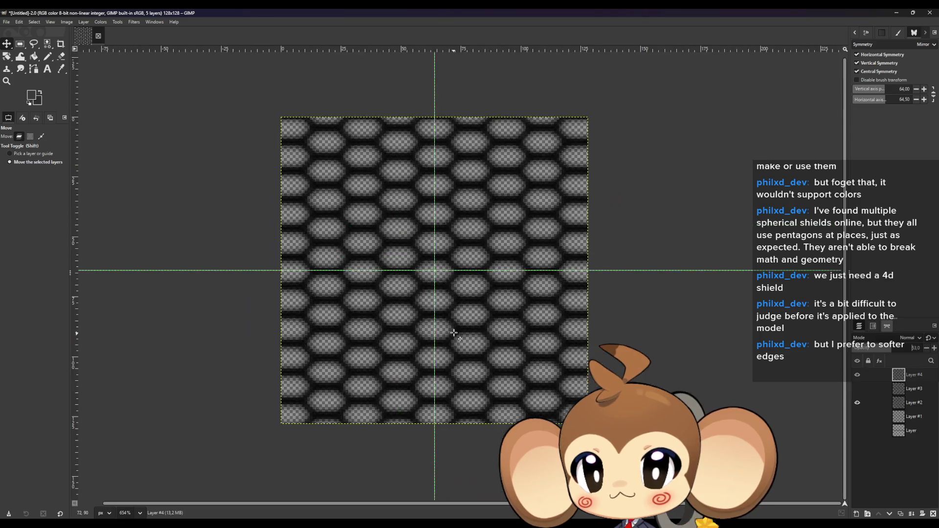
{"action": "scroll", "coordinate": [572, 360], "scroll_direction": "up", "scroll_amount": 1}
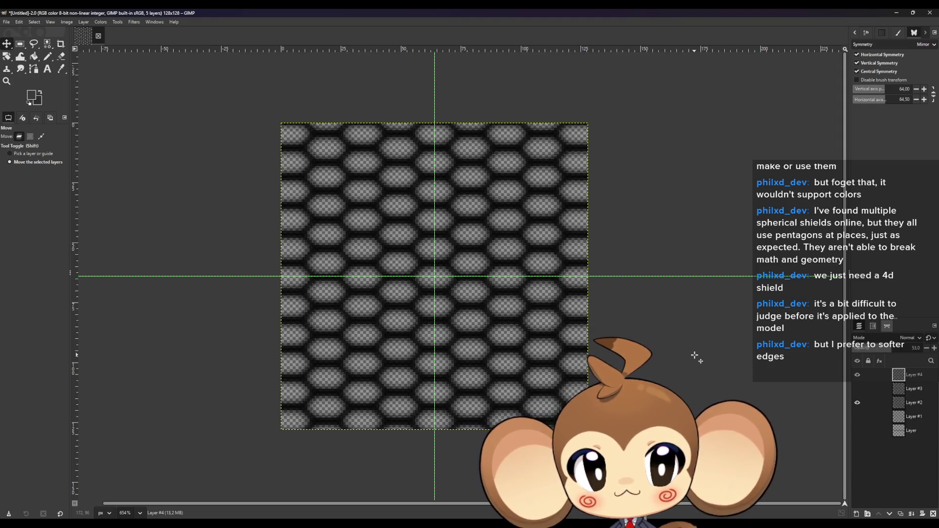
{"action": "left_click", "coordinate": [856, 375]}
{"action": "left_click", "coordinate": [855, 375]}
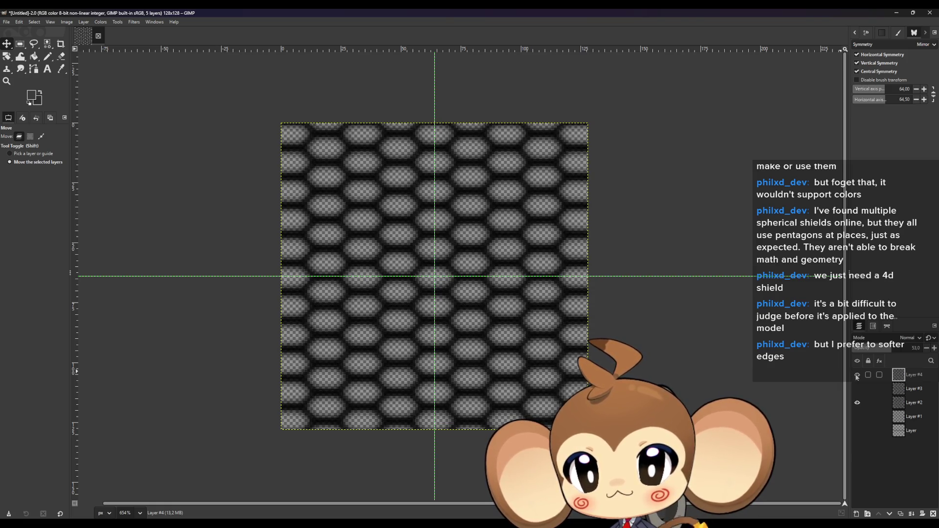
- Begin exporting the image and browse to drive D in the Export Image dialog
{"action": "left_click", "coordinate": [5, 22]}
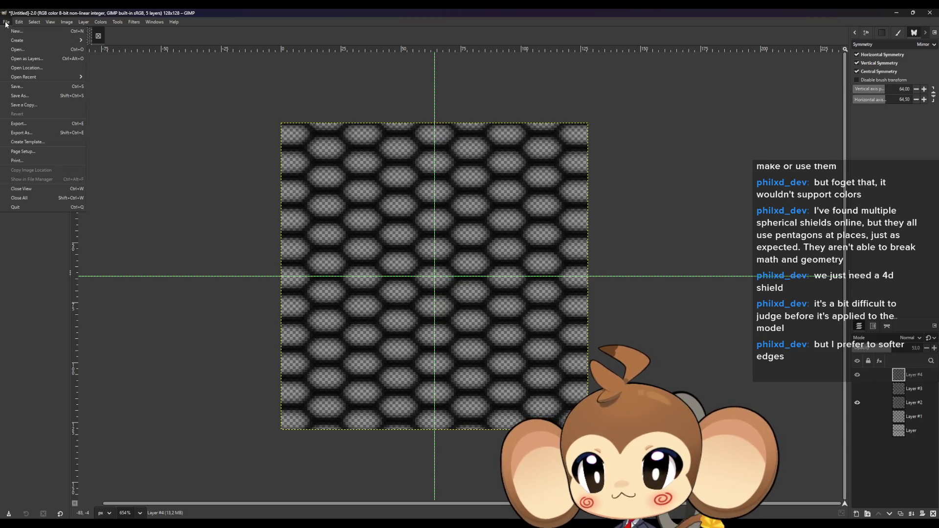
{"action": "left_click", "coordinate": [22, 133]}
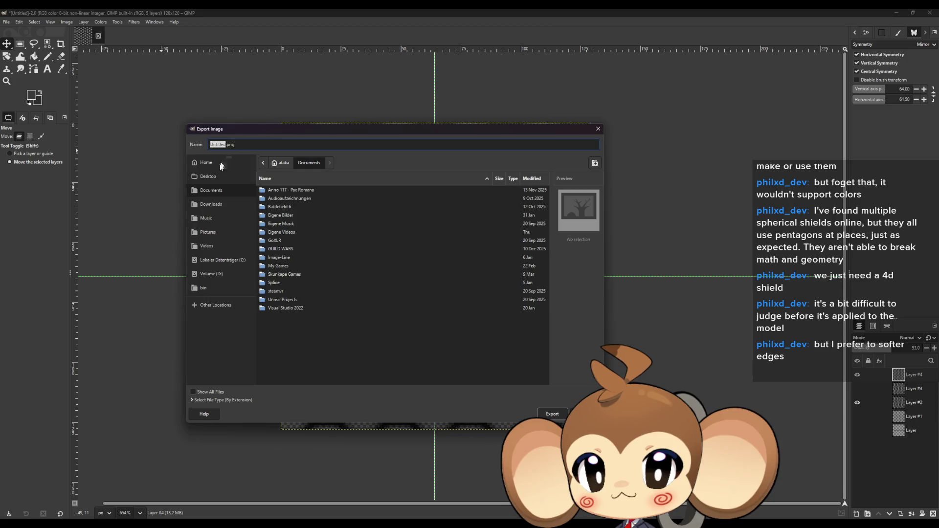
{"action": "left_click", "coordinate": [212, 308]}
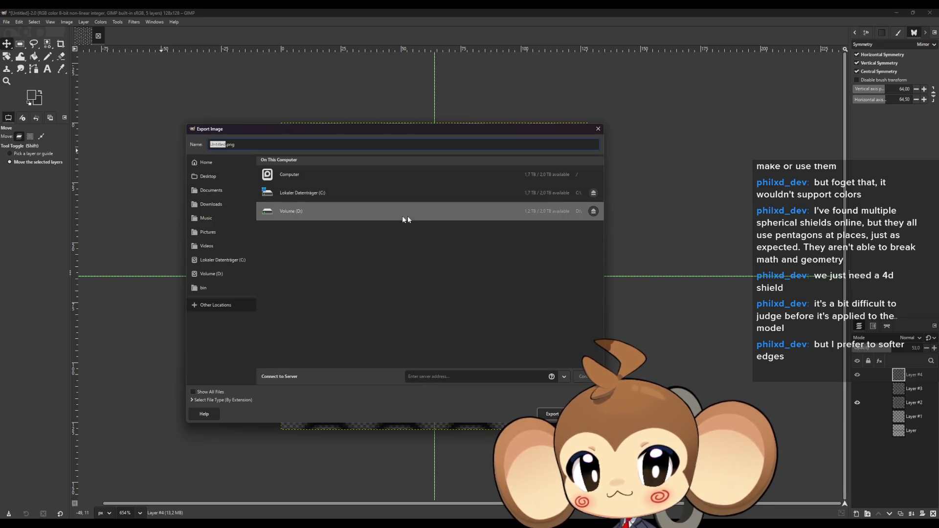
{"action": "left_click", "coordinate": [395, 216]}
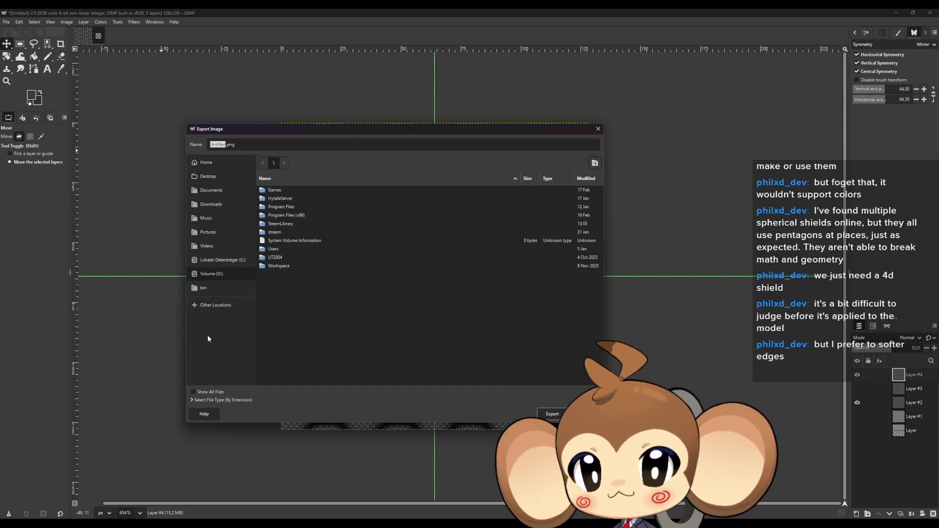
{"action": "left_click", "coordinate": [212, 306]}
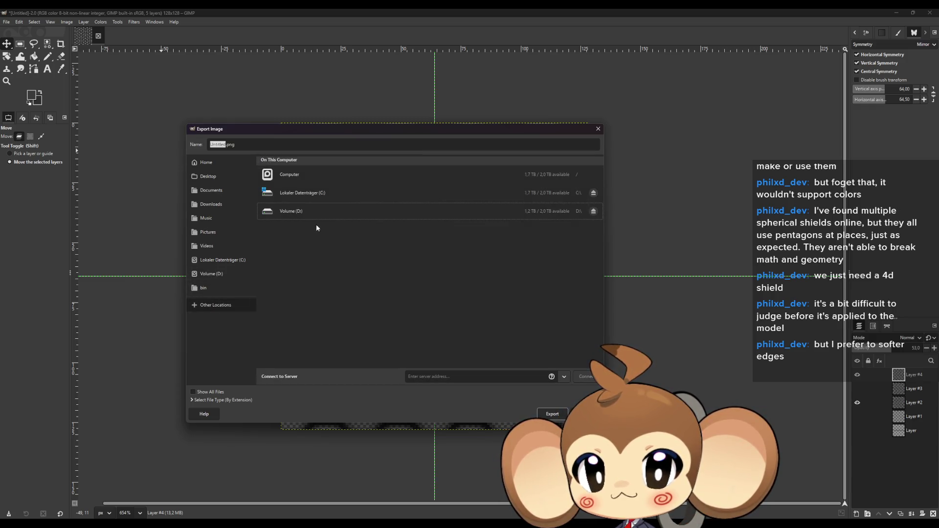
{"action": "left_click", "coordinate": [487, 211]}
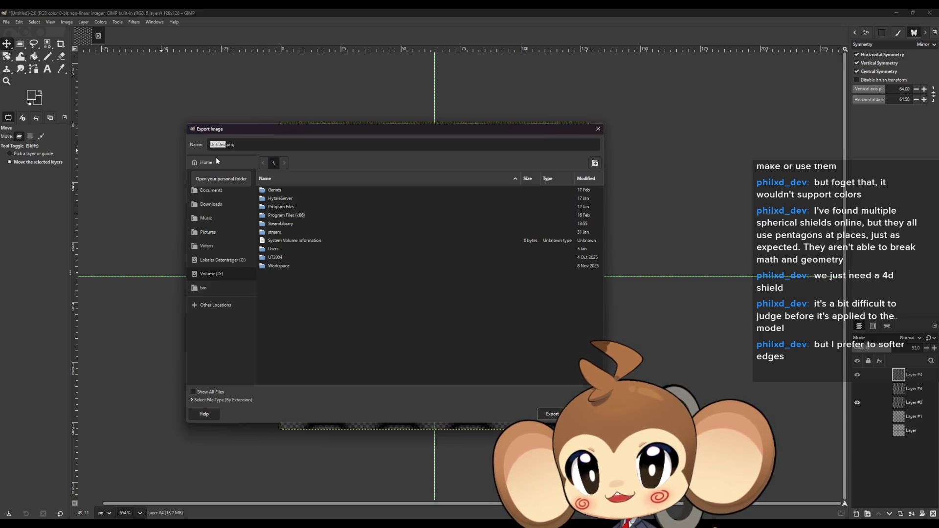
- Navigate into Workspace > Projects > Weltenbaum > 2D > Effects as the export destination
{"action": "double_click", "coordinate": [279, 266]}
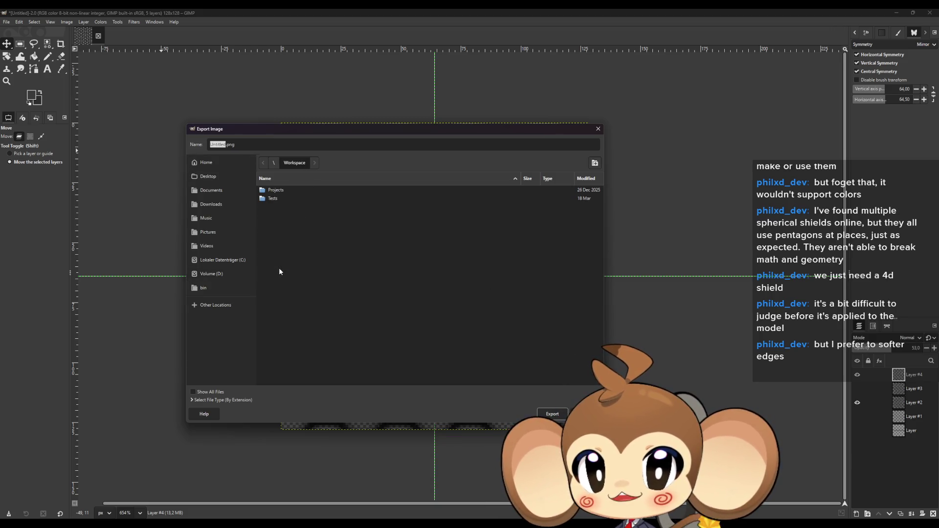
{"action": "double_click", "coordinate": [281, 192]}
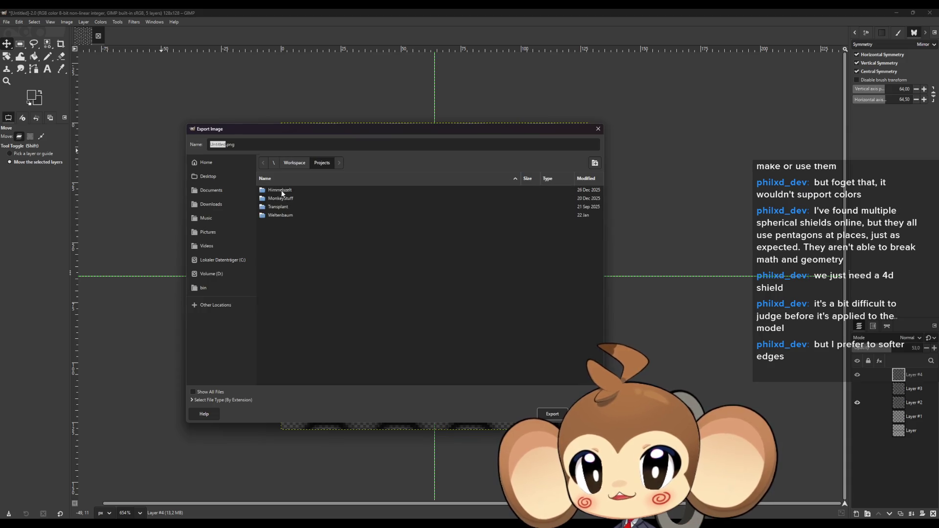
{"action": "double_click", "coordinate": [280, 216]}
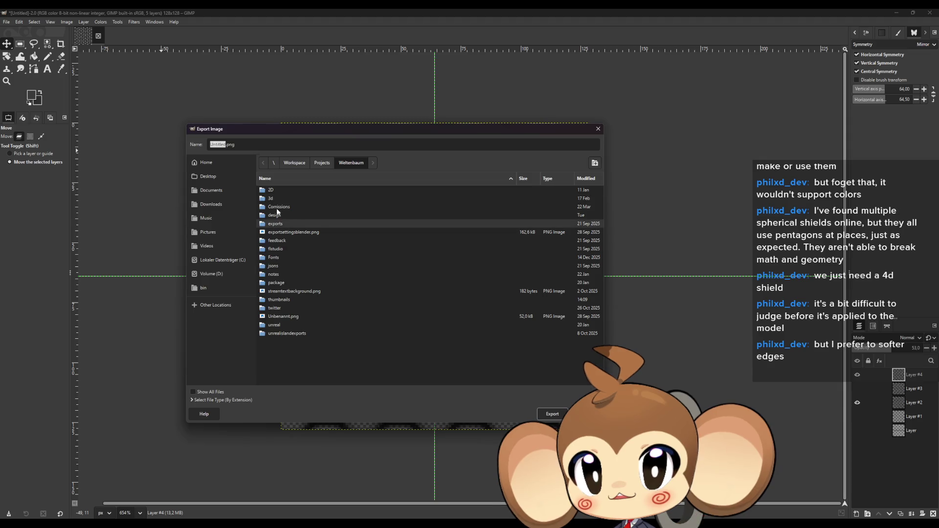
{"action": "double_click", "coordinate": [281, 189]}
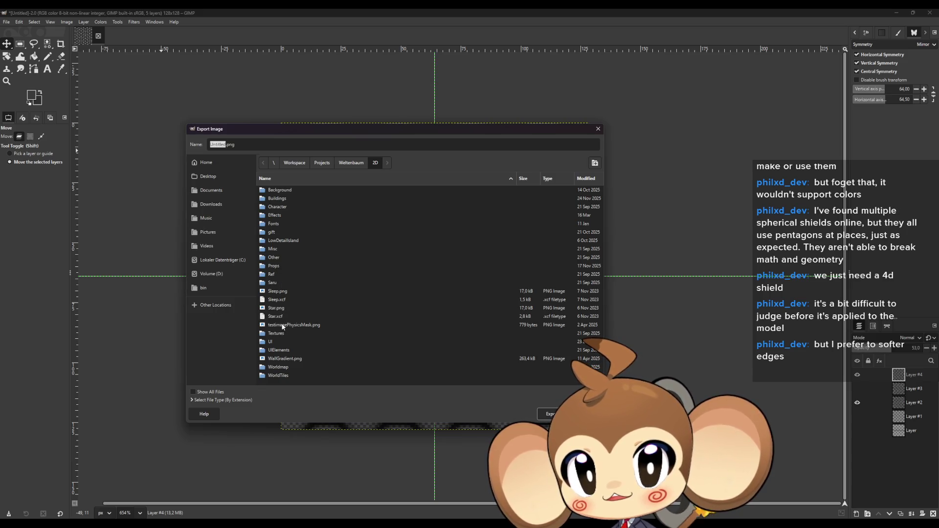
{"action": "double_click", "coordinate": [279, 215]}
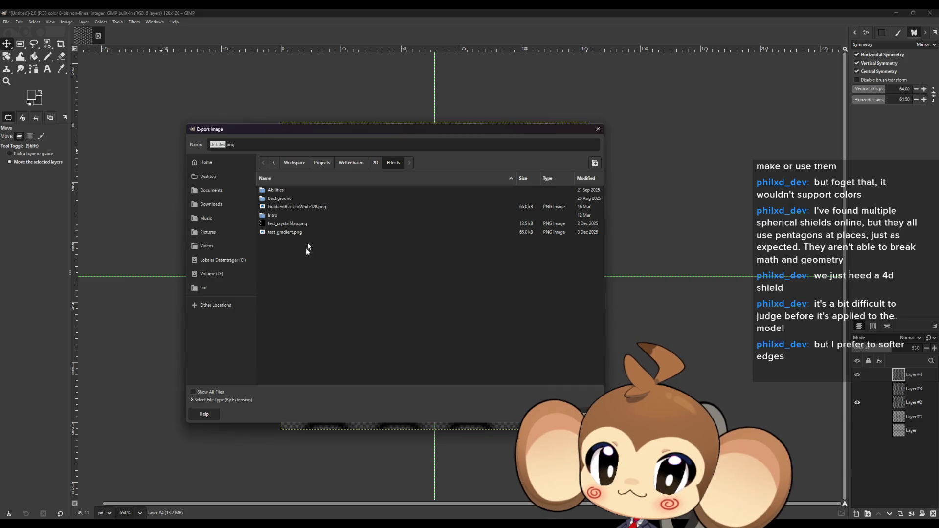
- Create and enter a Shields folder, name the file SummonerShieldPattern.png, and start the export
{"action": "left_click", "coordinate": [594, 162]}
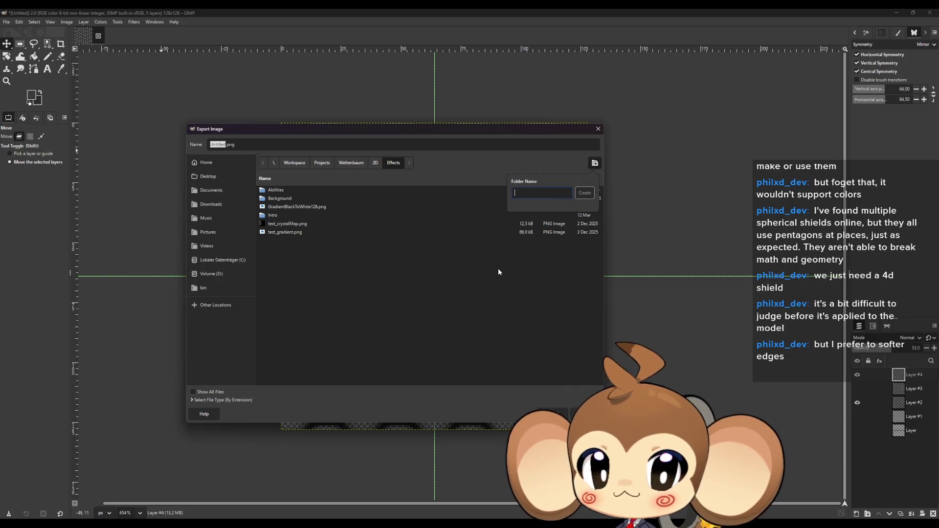
{"action": "type", "text": "Shields"}
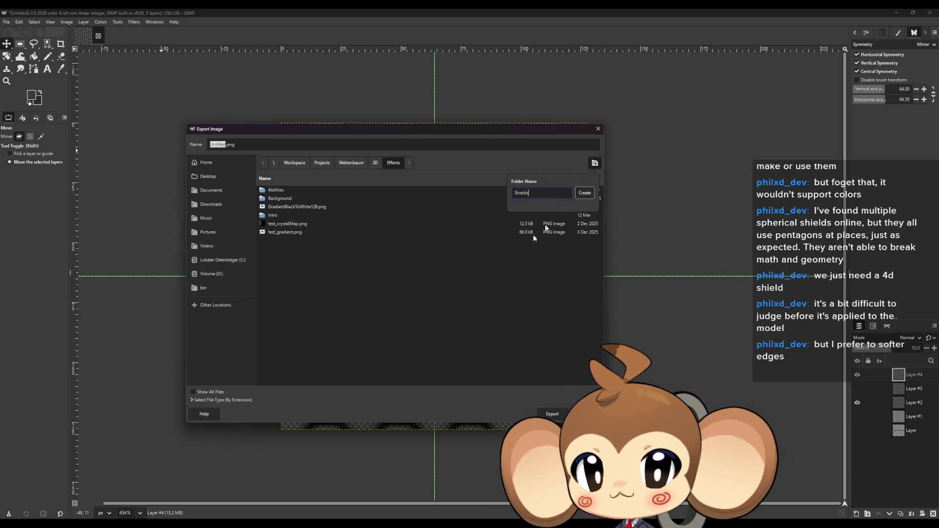
{"action": "key", "text": "Return"}
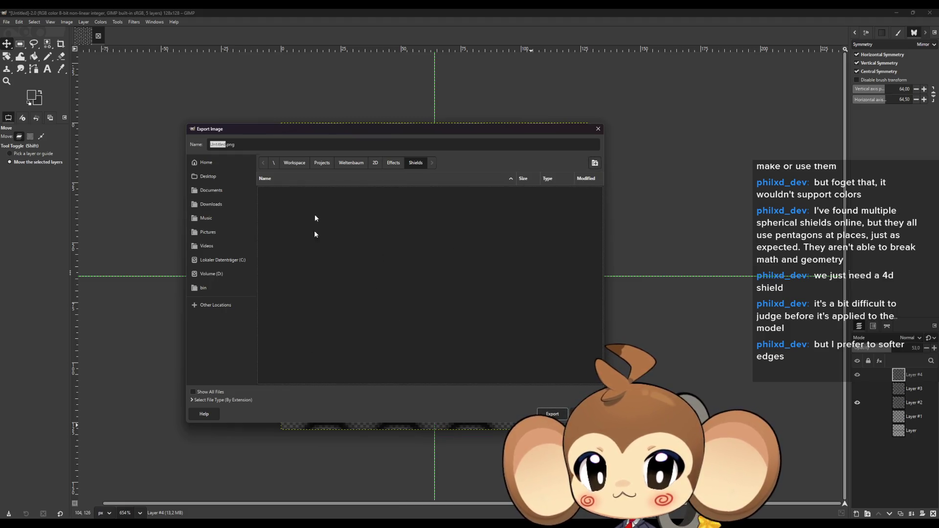
{"action": "left_click_drag", "start_coordinate": [222, 145], "coordinate": [175, 148]}
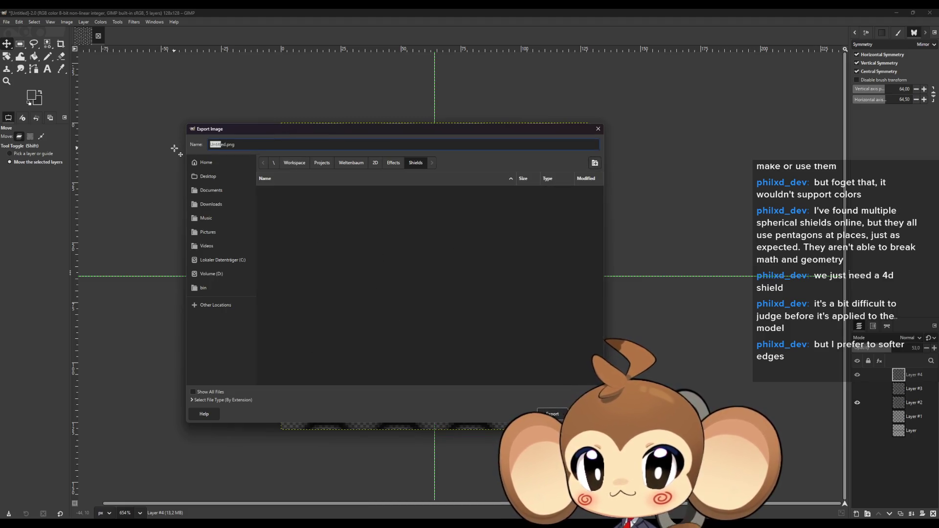
{"action": "type", "text": "SummonerShieldPattern"}
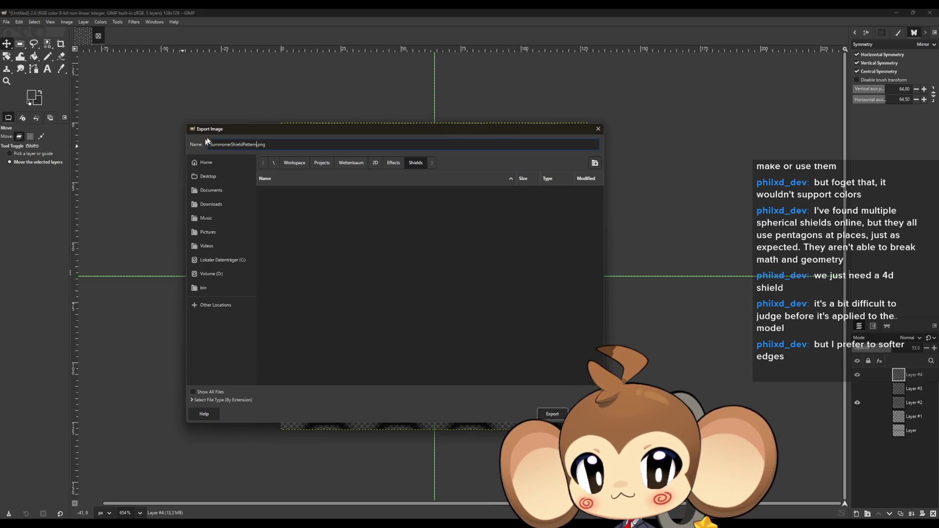
{"action": "left_click", "coordinate": [551, 414]}
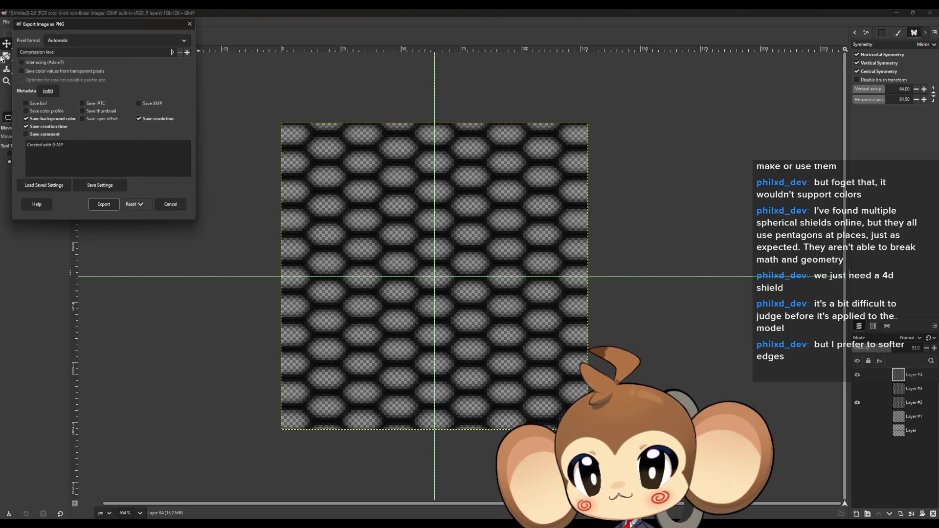
- Confirm the PNG settings so SummonerShieldPattern.png is written into the Shields folder
{"action": "left_click", "coordinate": [103, 204]}
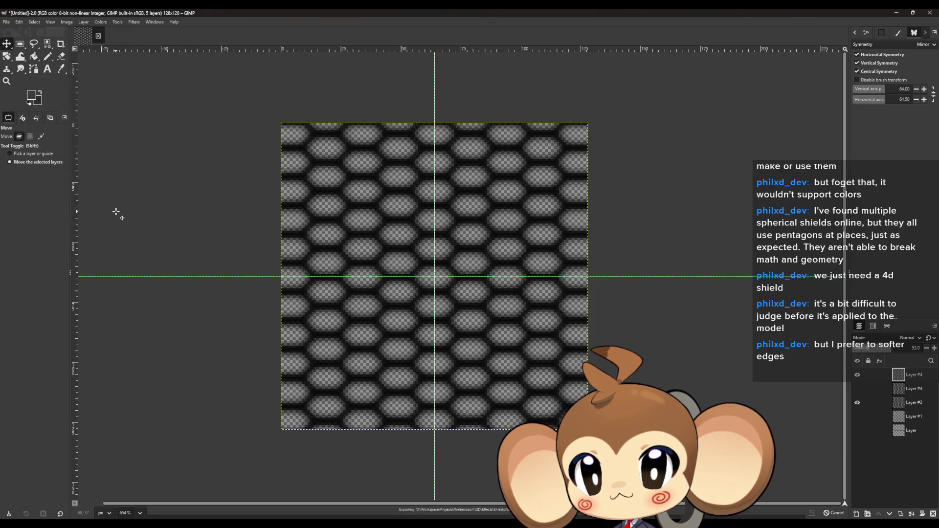
{"action": "left_click", "coordinate": [6, 23]}
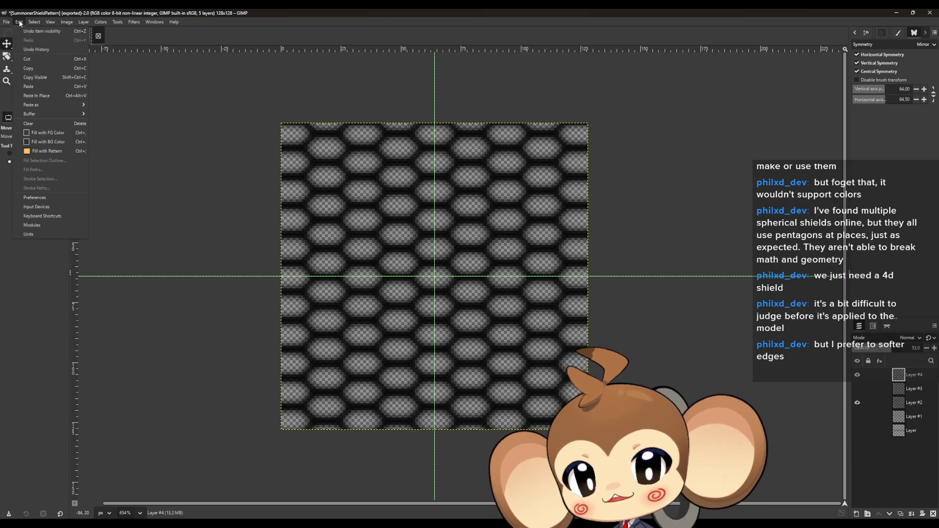
{"action": "mouse_move", "coordinate": [19, 22]}
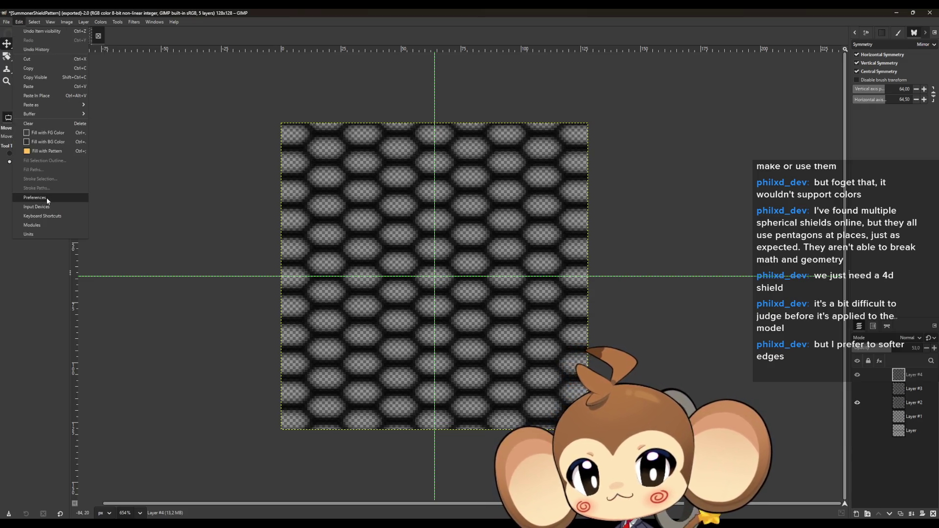
- Bring up Preferences, move the dialog right, and look through its category tree to System Resources
{"action": "key", "text": "Escape"}
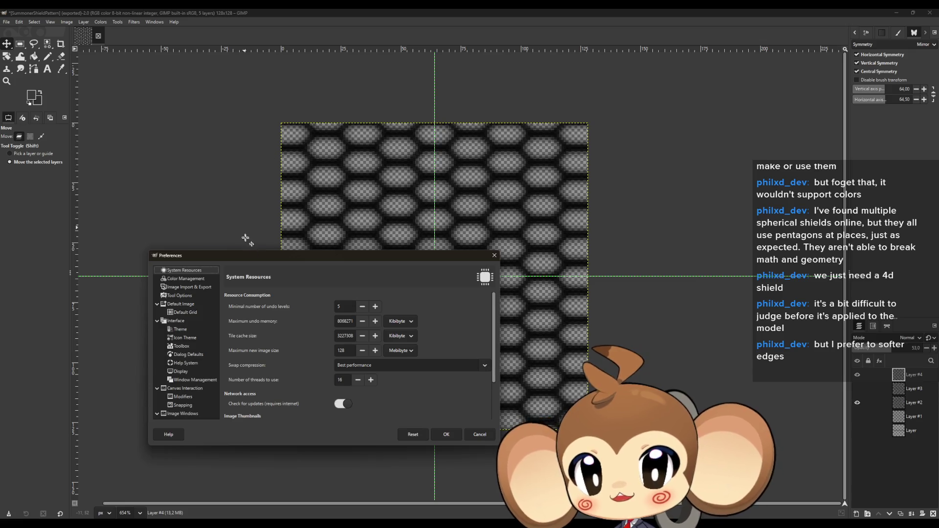
{"action": "left_click_drag", "start_coordinate": [253, 260], "coordinate": [447, 251]}
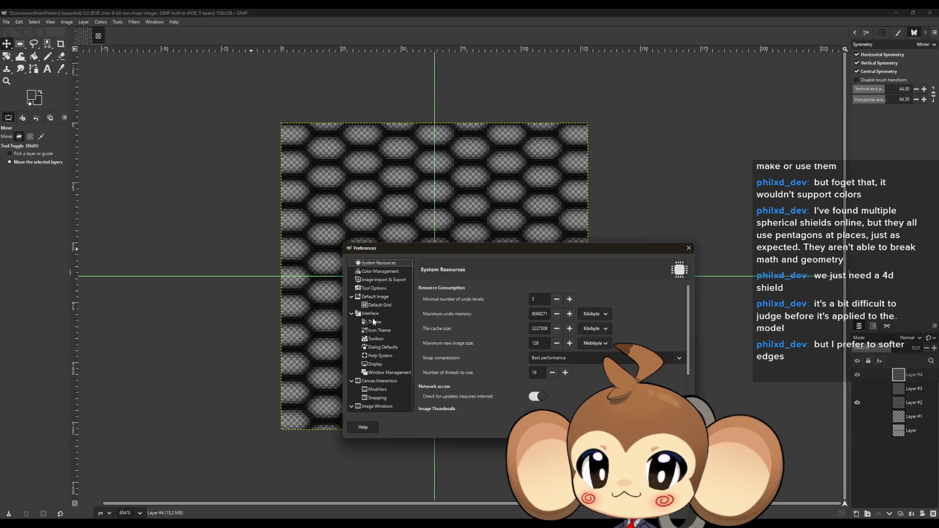
{"action": "scroll", "coordinate": [381, 331], "scroll_direction": "down", "scroll_amount": 1}
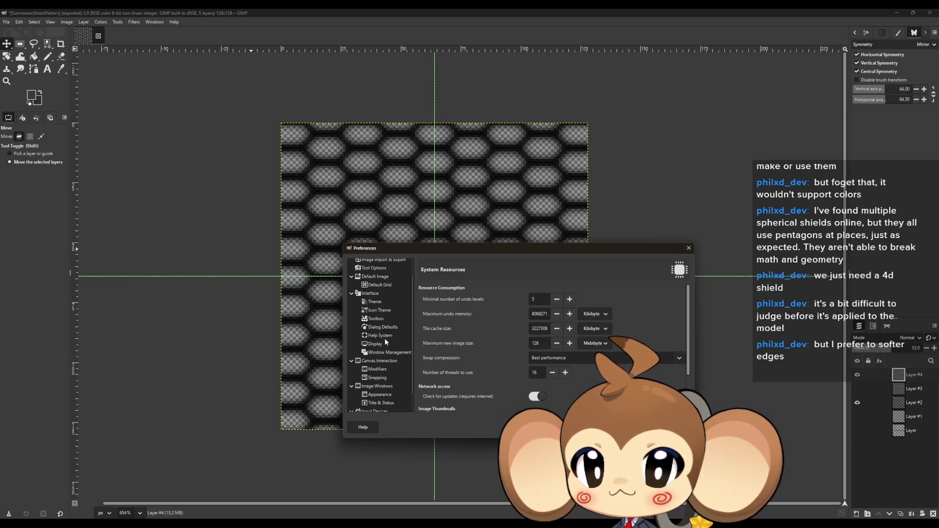
{"action": "scroll", "coordinate": [385, 339], "scroll_direction": "up", "scroll_amount": 2}
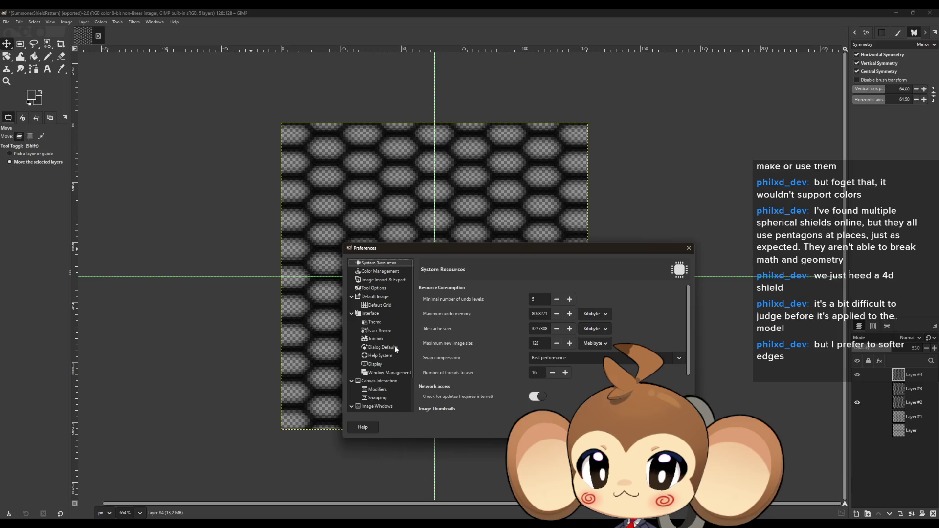
{"action": "scroll", "coordinate": [385, 365], "scroll_direction": "down", "scroll_amount": 1}
{"action": "scroll", "coordinate": [386, 366], "scroll_direction": "down", "scroll_amount": 1}
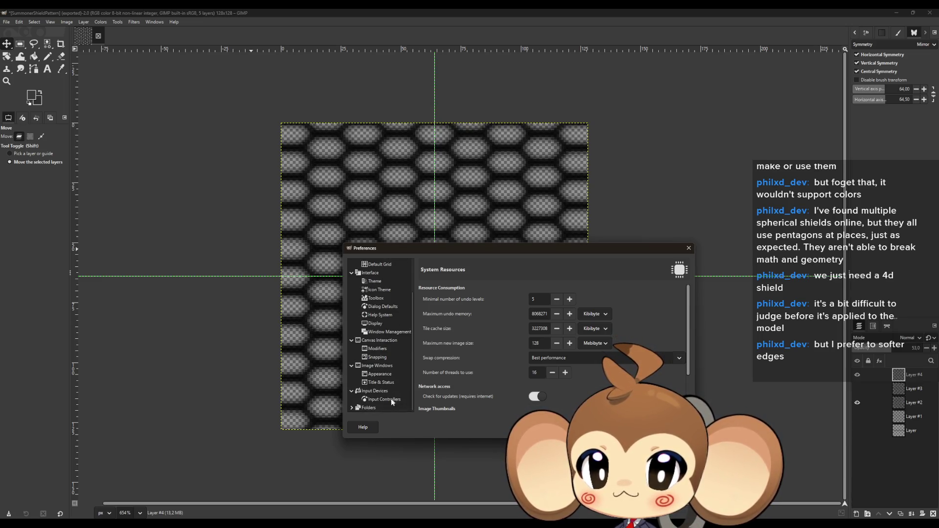
{"action": "left_click", "coordinate": [354, 410]}
{"action": "scroll", "coordinate": [381, 389], "scroll_direction": "down", "scroll_amount": 2}
{"action": "scroll", "coordinate": [381, 389], "scroll_direction": "down", "scroll_amount": 2}
{"action": "scroll", "coordinate": [382, 391], "scroll_direction": "down", "scroll_amount": 2}
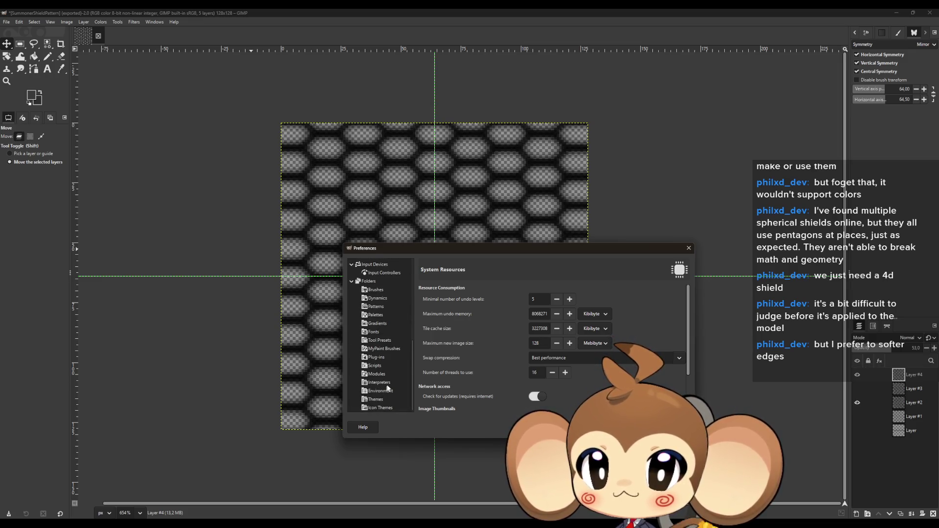
{"action": "scroll", "coordinate": [384, 379], "scroll_direction": "up", "scroll_amount": 3}
{"action": "scroll", "coordinate": [367, 330], "scroll_direction": "up", "scroll_amount": 1}
{"action": "scroll", "coordinate": [381, 294], "scroll_direction": "up", "scroll_amount": 1}
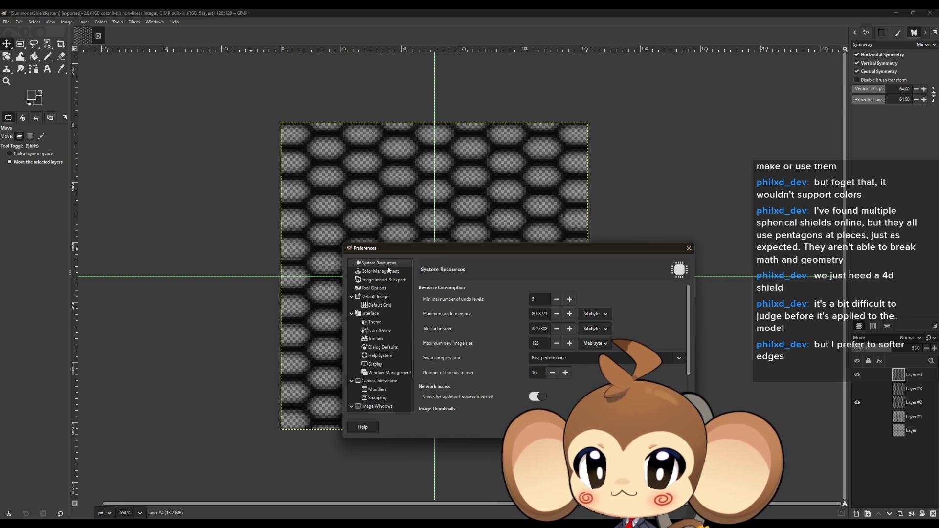
{"action": "scroll", "coordinate": [483, 312], "scroll_direction": "down", "scroll_amount": 2}
{"action": "scroll", "coordinate": [485, 306], "scroll_direction": "down", "scroll_amount": 2}
{"action": "scroll", "coordinate": [468, 305], "scroll_direction": "up", "scroll_amount": 4}
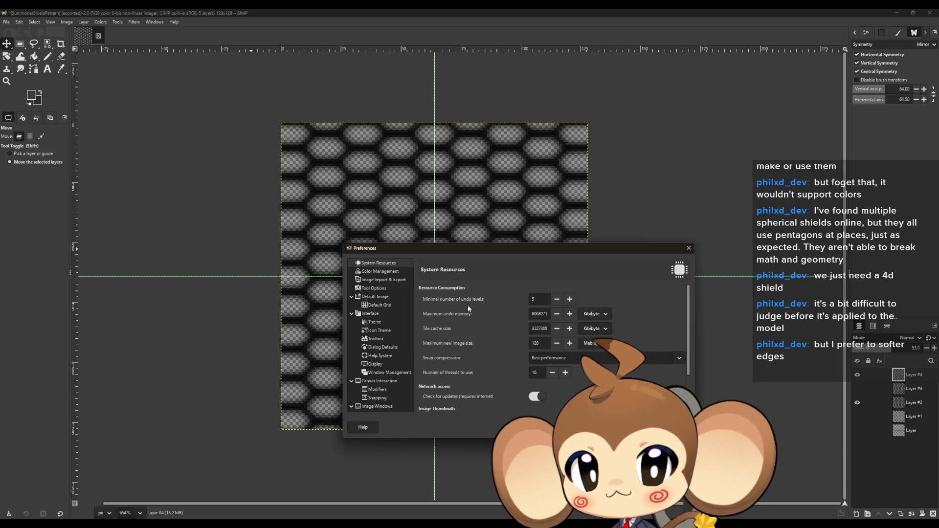
{"action": "scroll", "coordinate": [469, 309], "scroll_direction": "down", "scroll_amount": 2}
{"action": "scroll", "coordinate": [472, 305], "scroll_direction": "down", "scroll_amount": 1}
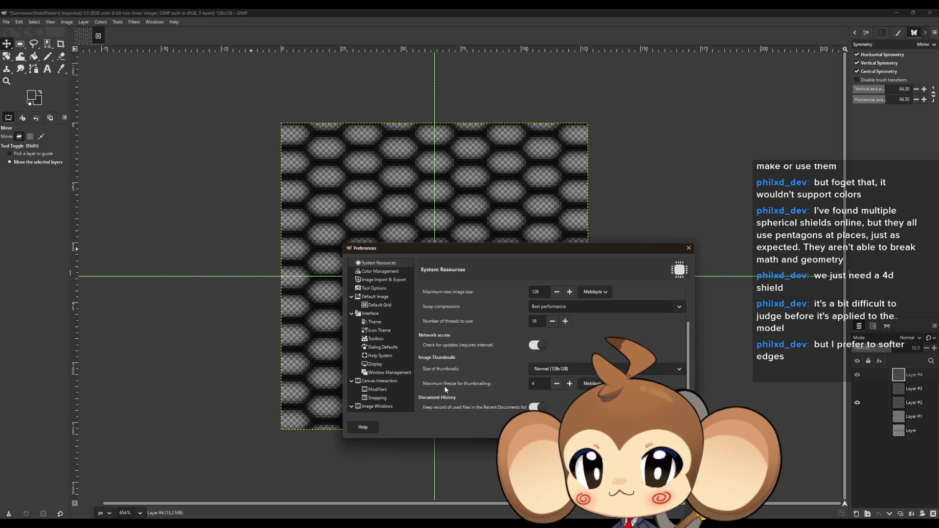
{"action": "scroll", "coordinate": [444, 402], "scroll_direction": "up", "scroll_amount": 3}
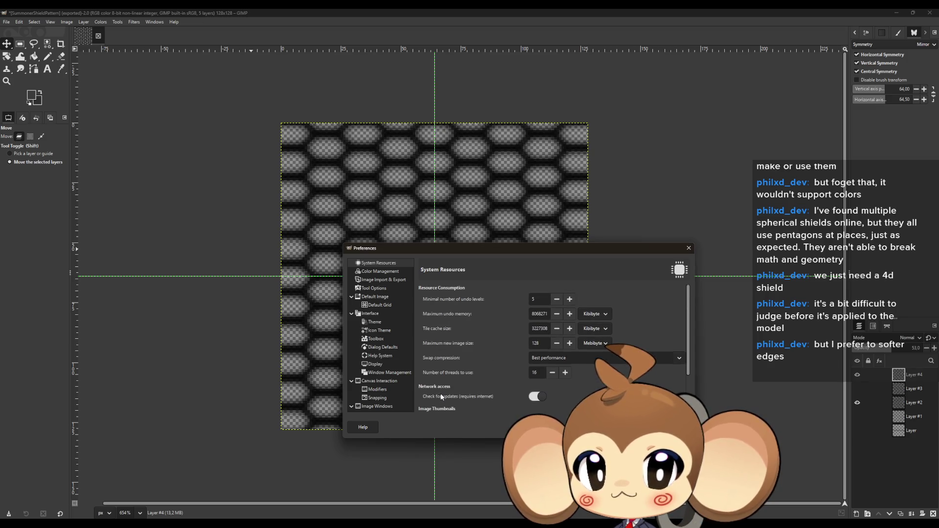
- Review the Image Import & Export preferences, then switch to the Tool Options page
{"action": "left_click", "coordinate": [393, 281]}
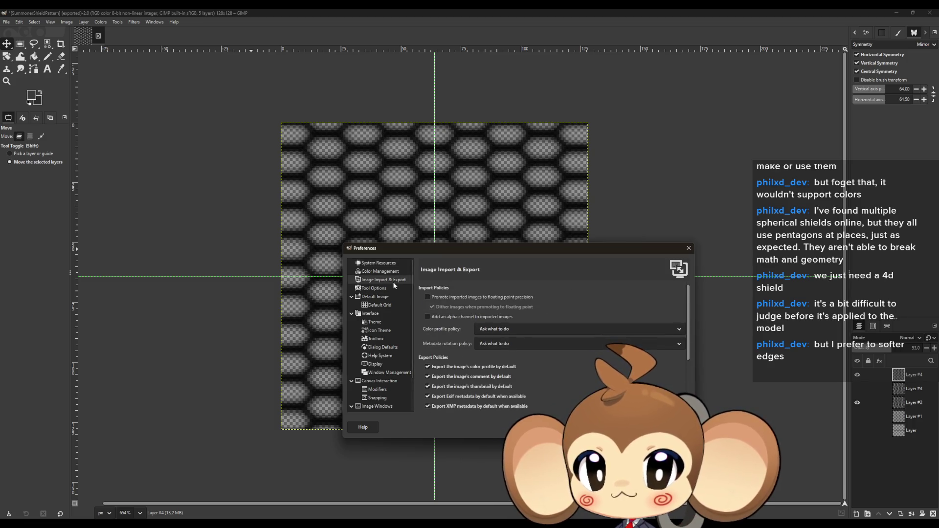
{"action": "scroll", "coordinate": [491, 358], "scroll_direction": "down", "scroll_amount": 3}
{"action": "scroll", "coordinate": [492, 358], "scroll_direction": "up", "scroll_amount": 3}
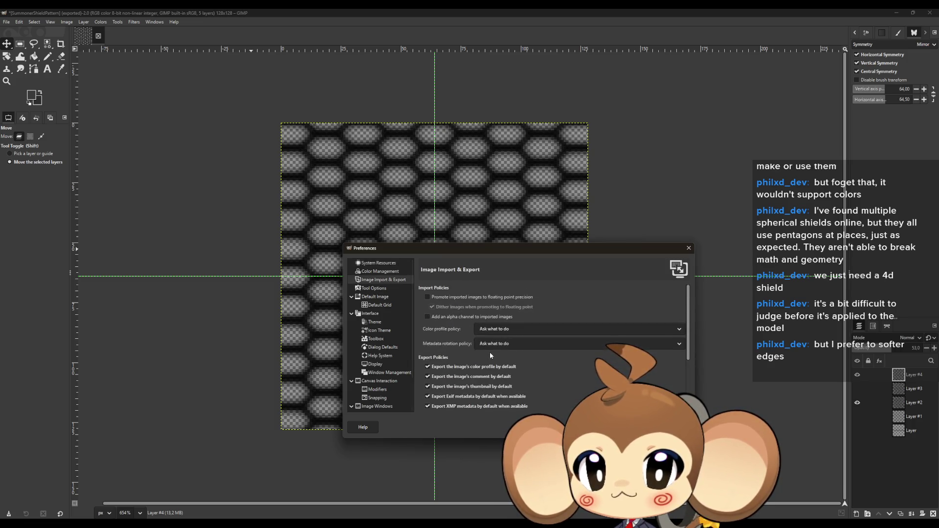
{"action": "scroll", "coordinate": [491, 354], "scroll_direction": "down", "scroll_amount": 4}
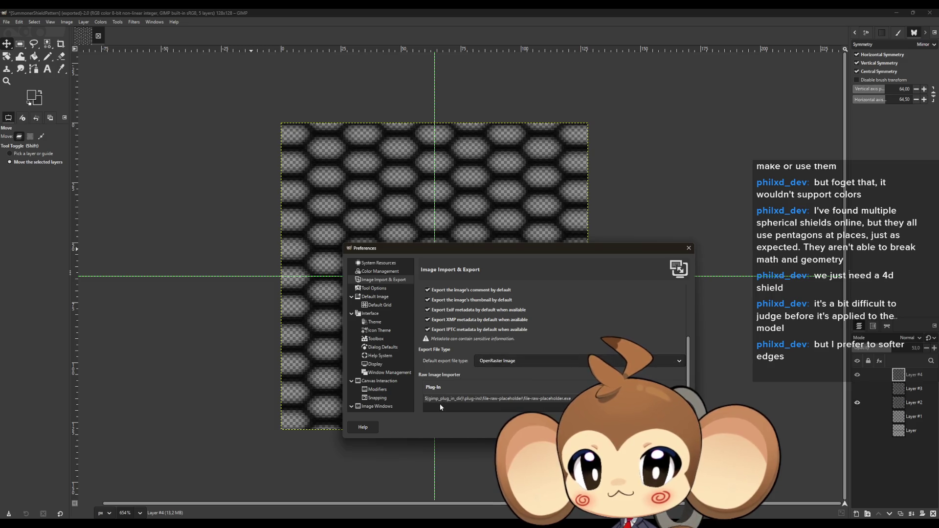
{"action": "scroll", "coordinate": [438, 367], "scroll_direction": "up", "scroll_amount": 3}
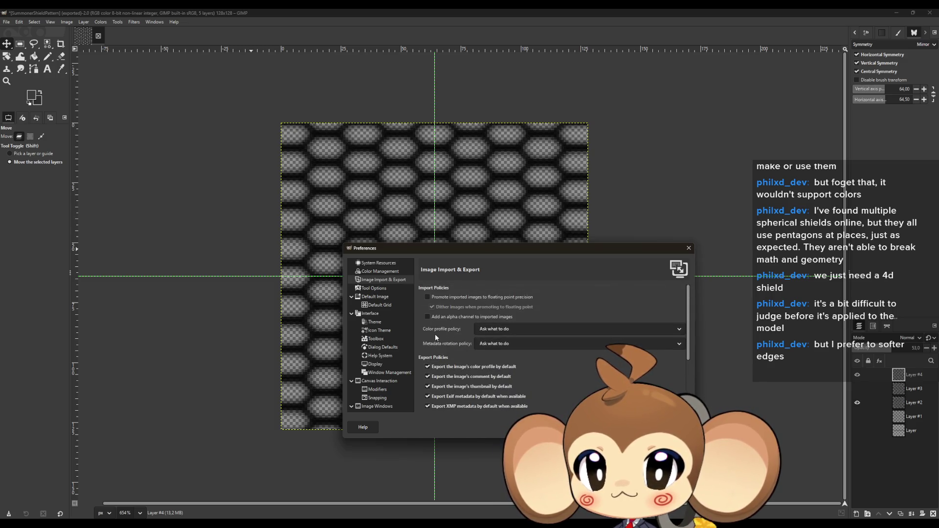
{"action": "left_click", "coordinate": [376, 288]}
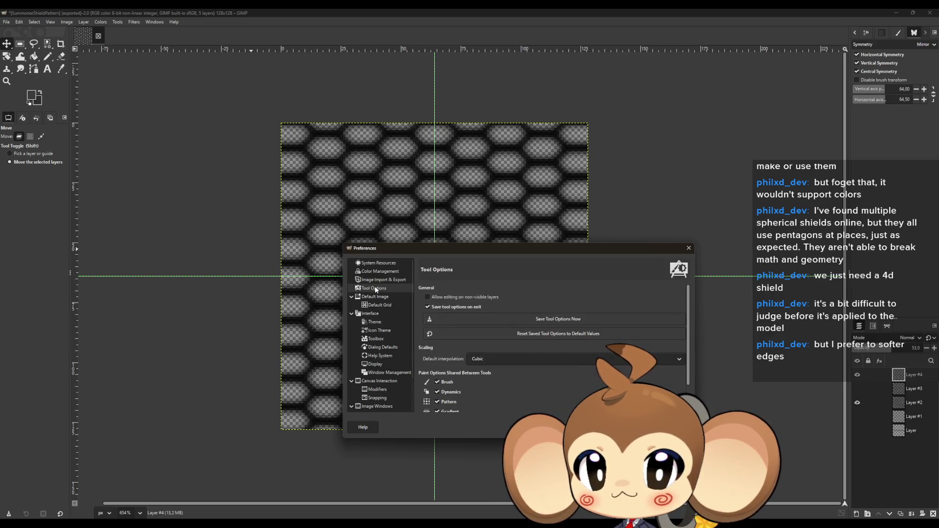
{"action": "scroll", "coordinate": [376, 288], "scroll_direction": "down", "scroll_amount": 1}
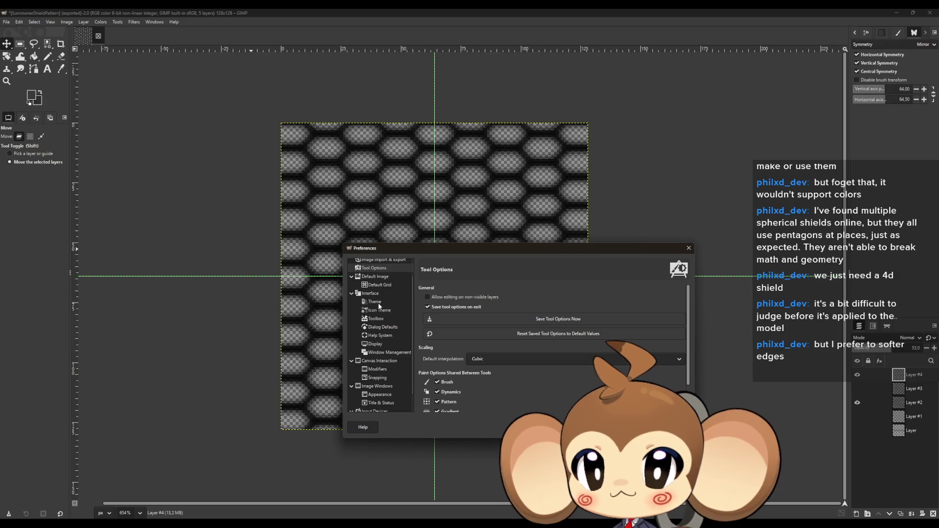